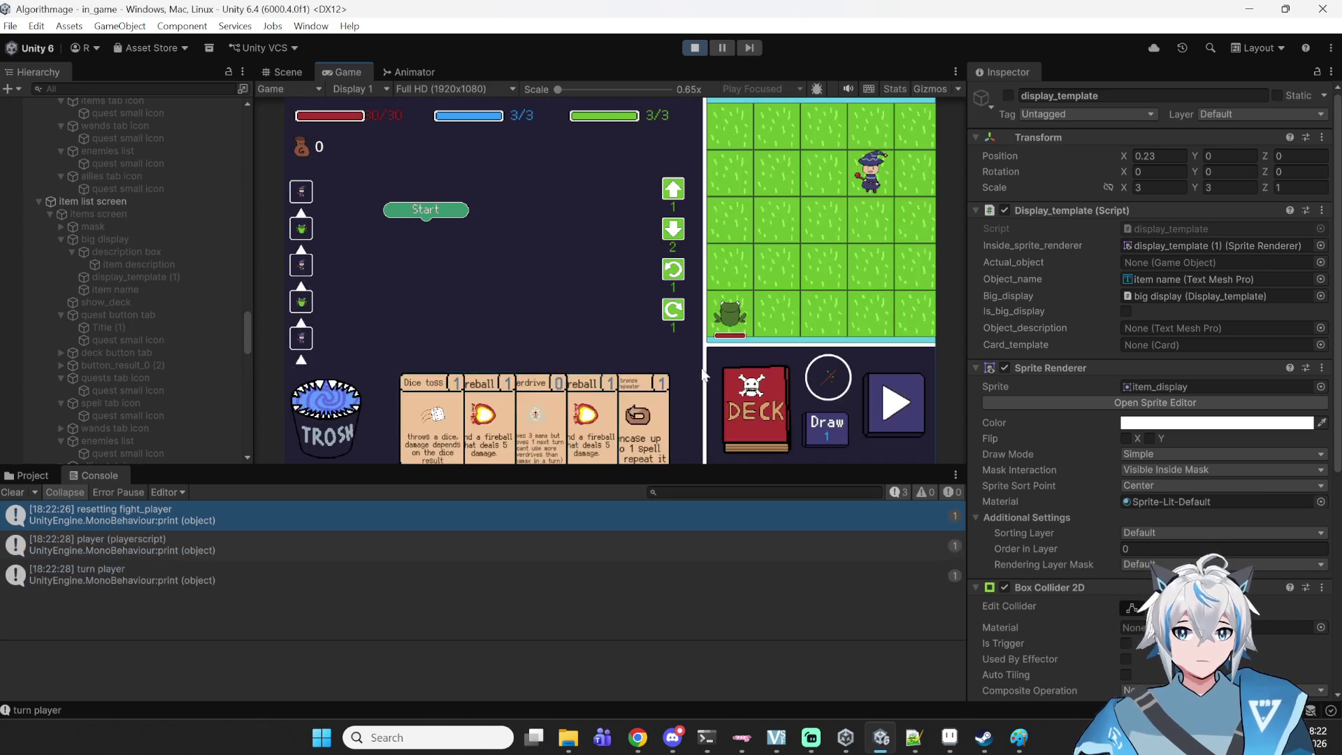
- Open the in-game deck popup and cycle through Spells, Items and Wands to the Enemies list
click(755, 398)
click(571, 120)
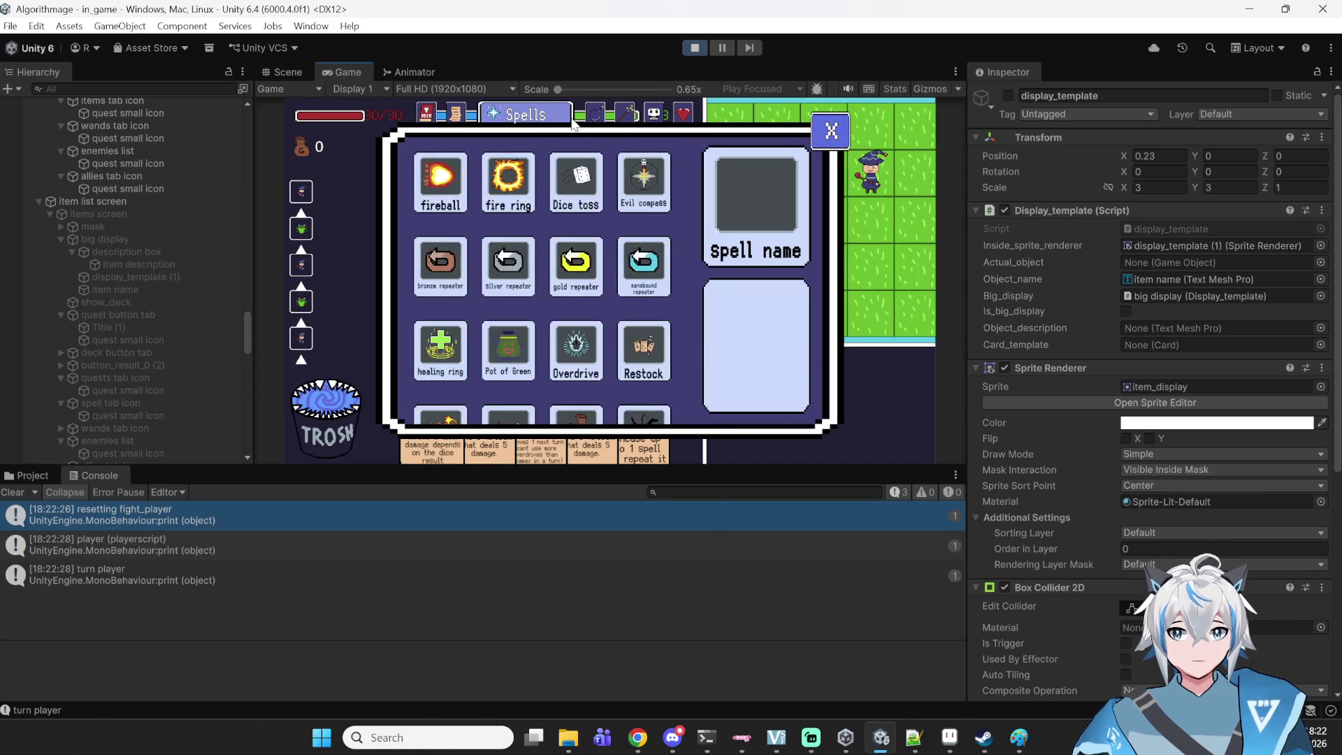
click(603, 119)
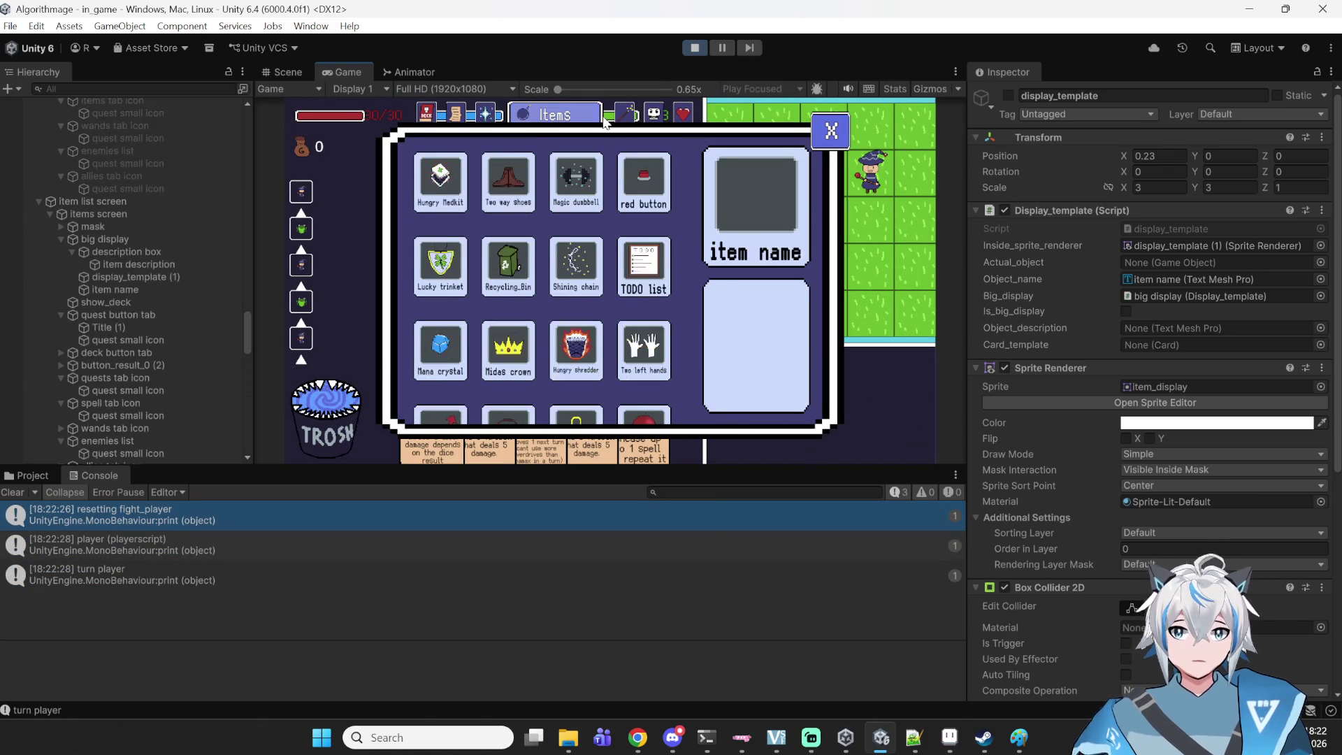
click(635, 117)
click(653, 117)
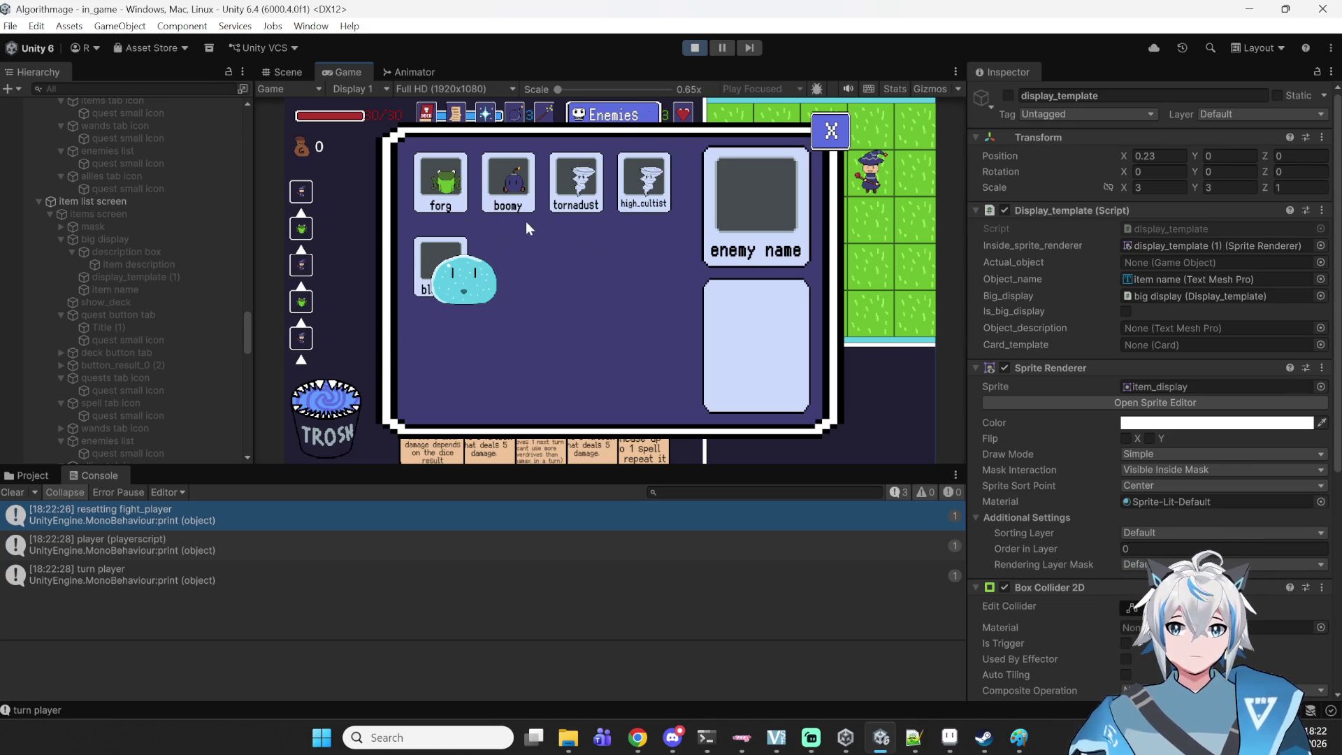
- View the tornadust, boomy and forg entries, then pause the game in Scene view
click(573, 188)
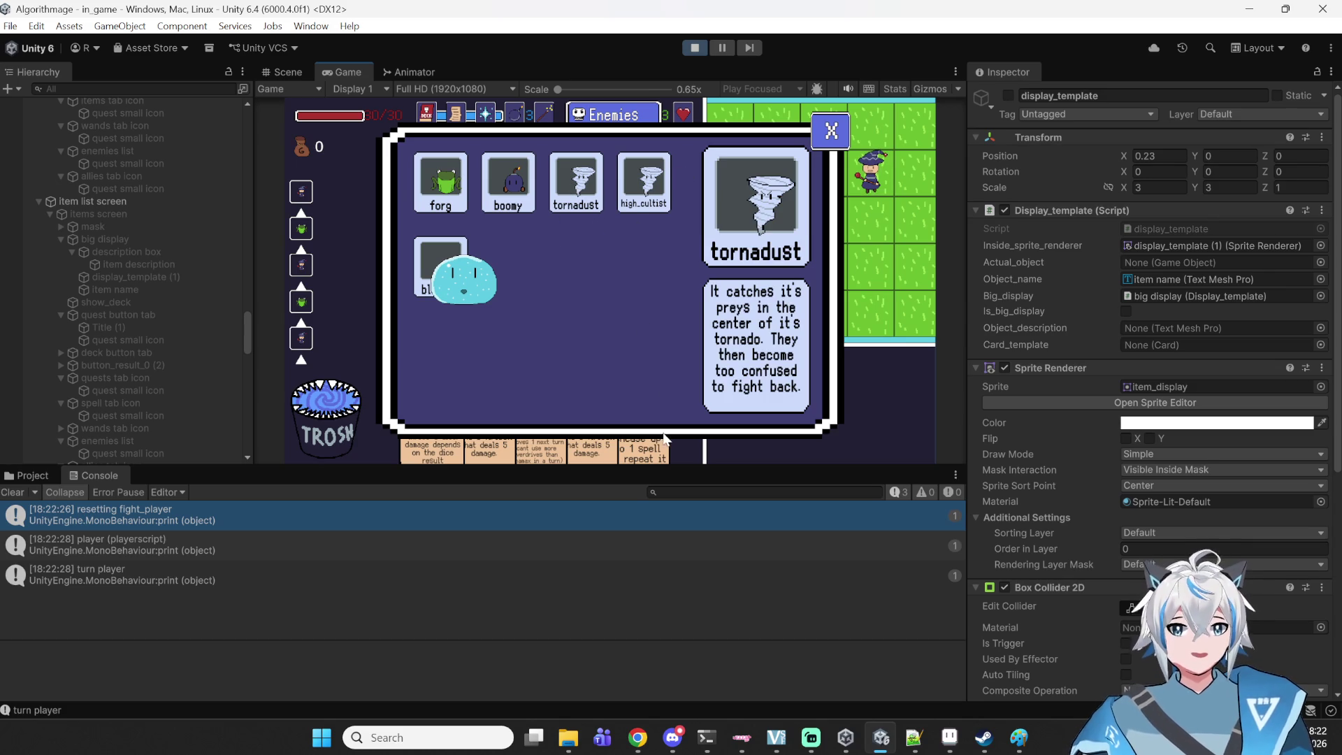
click(526, 190)
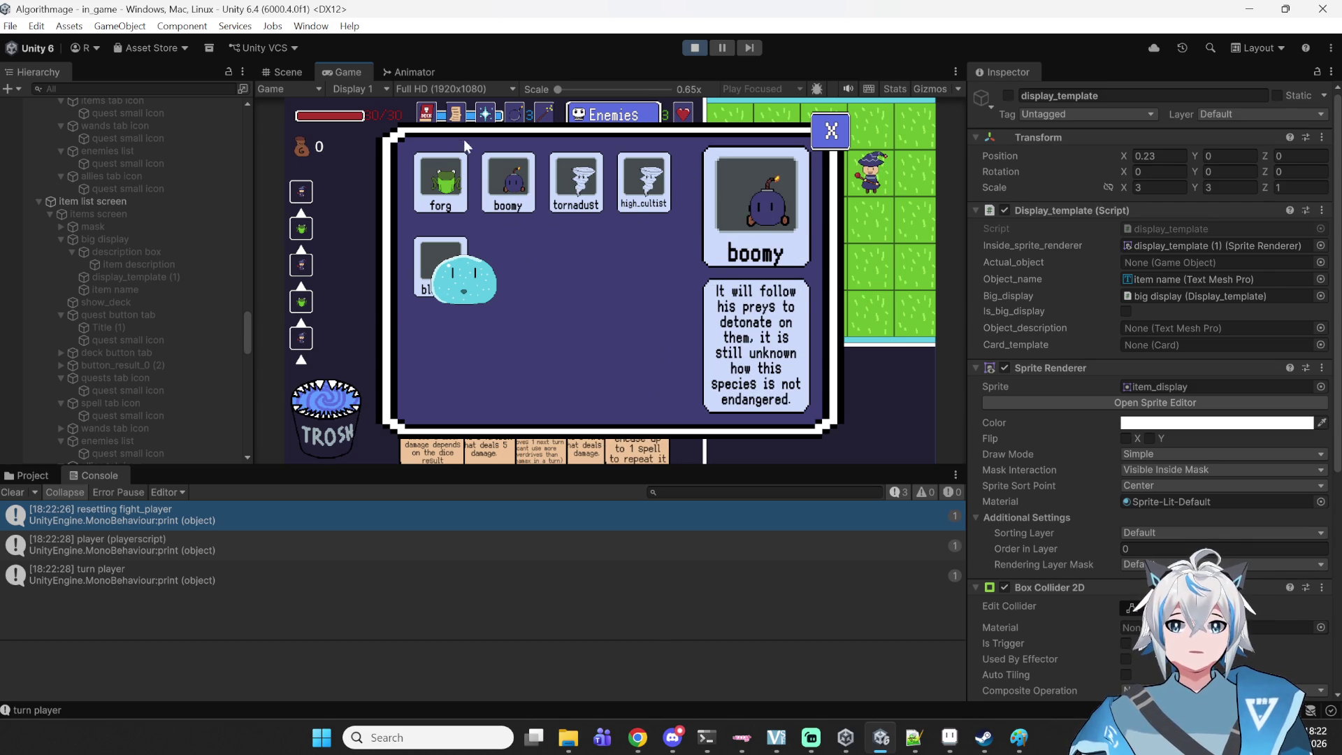
click(467, 197)
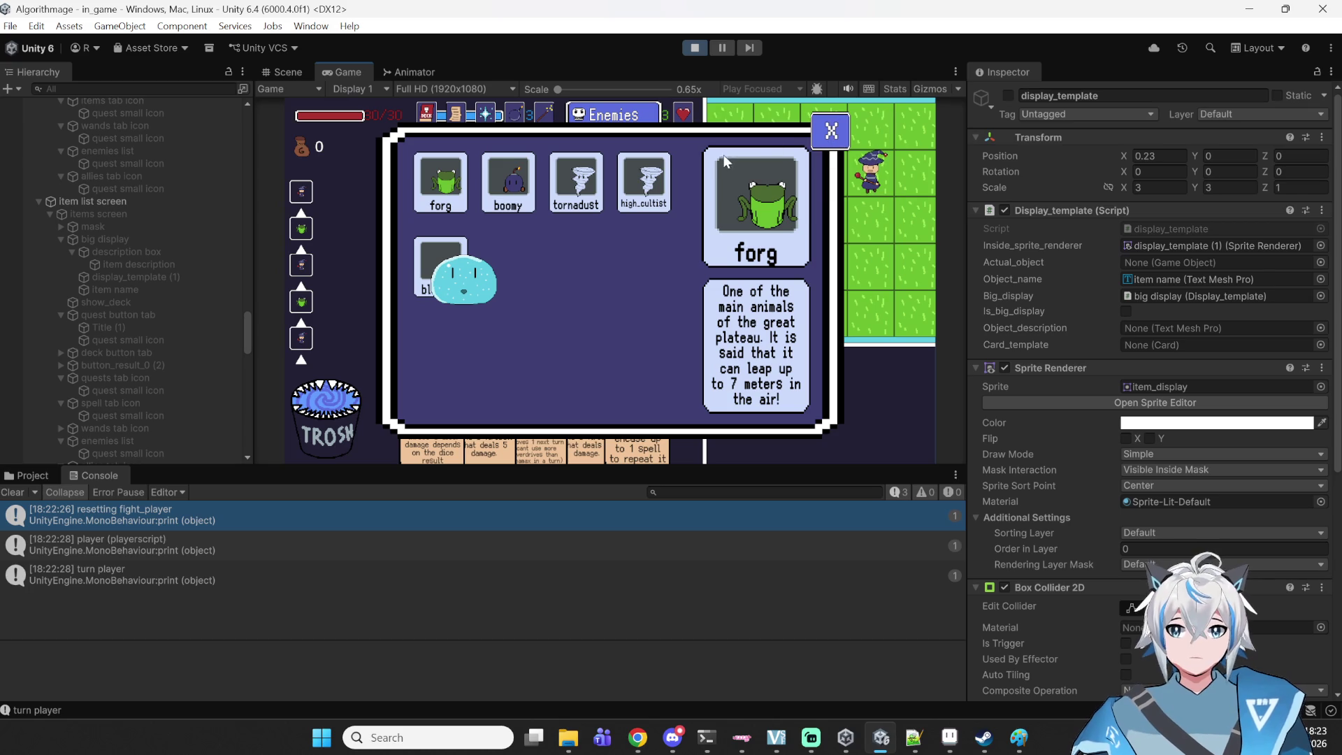
click(713, 49)
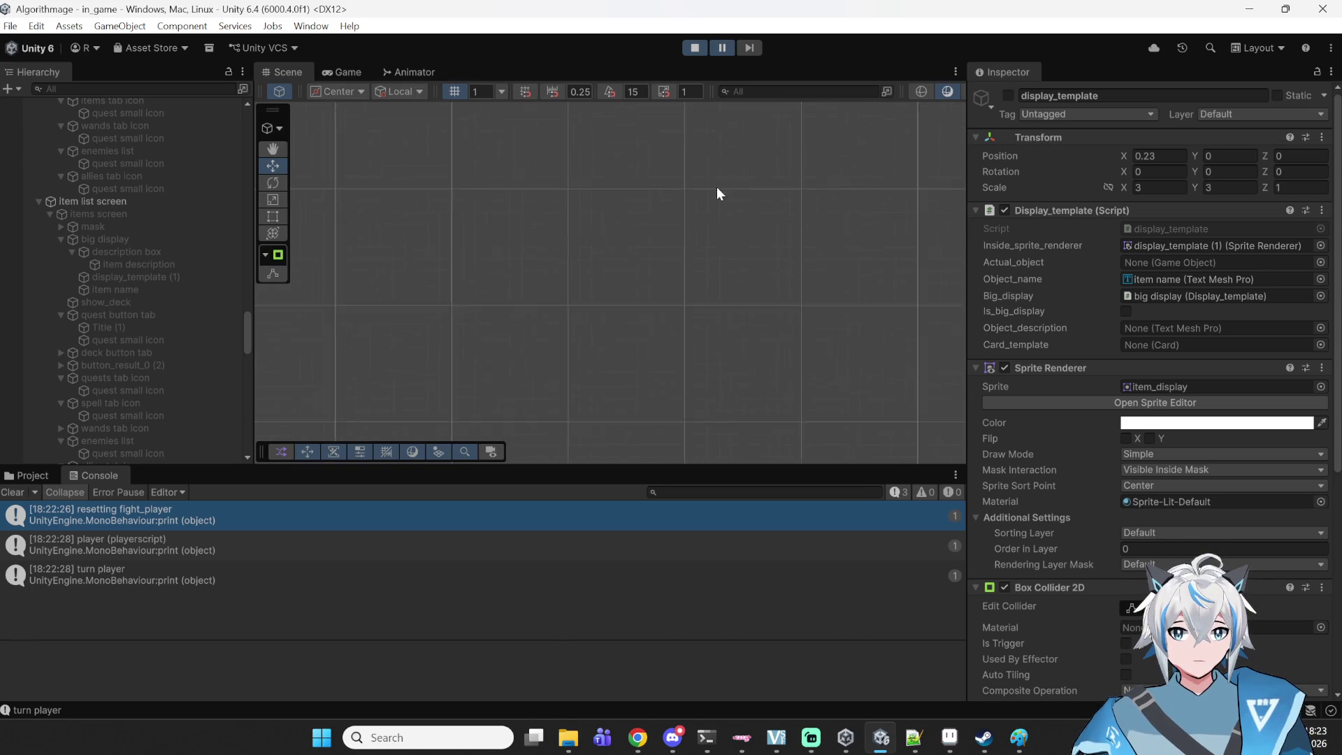
- Frame the display template in the Scene and select the big display's frog sprite
key(f)
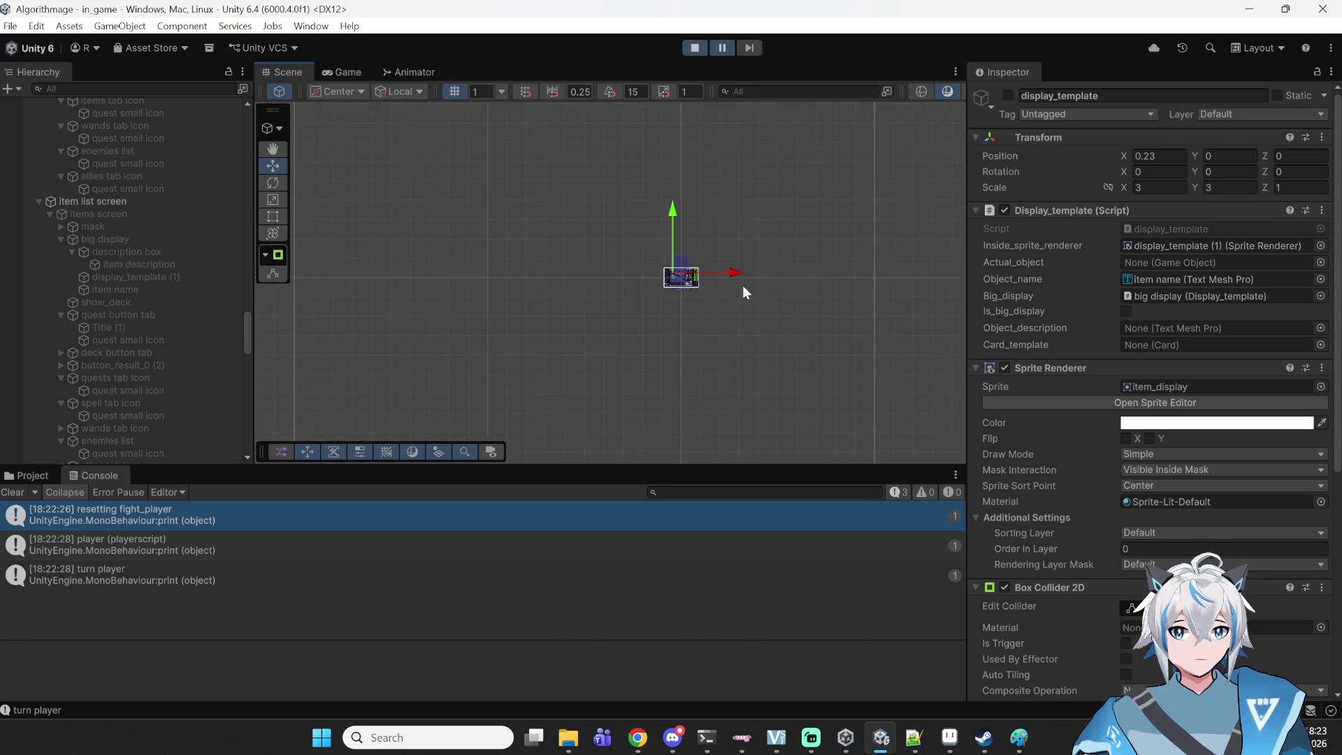
scroll(611, 281, up, 10)
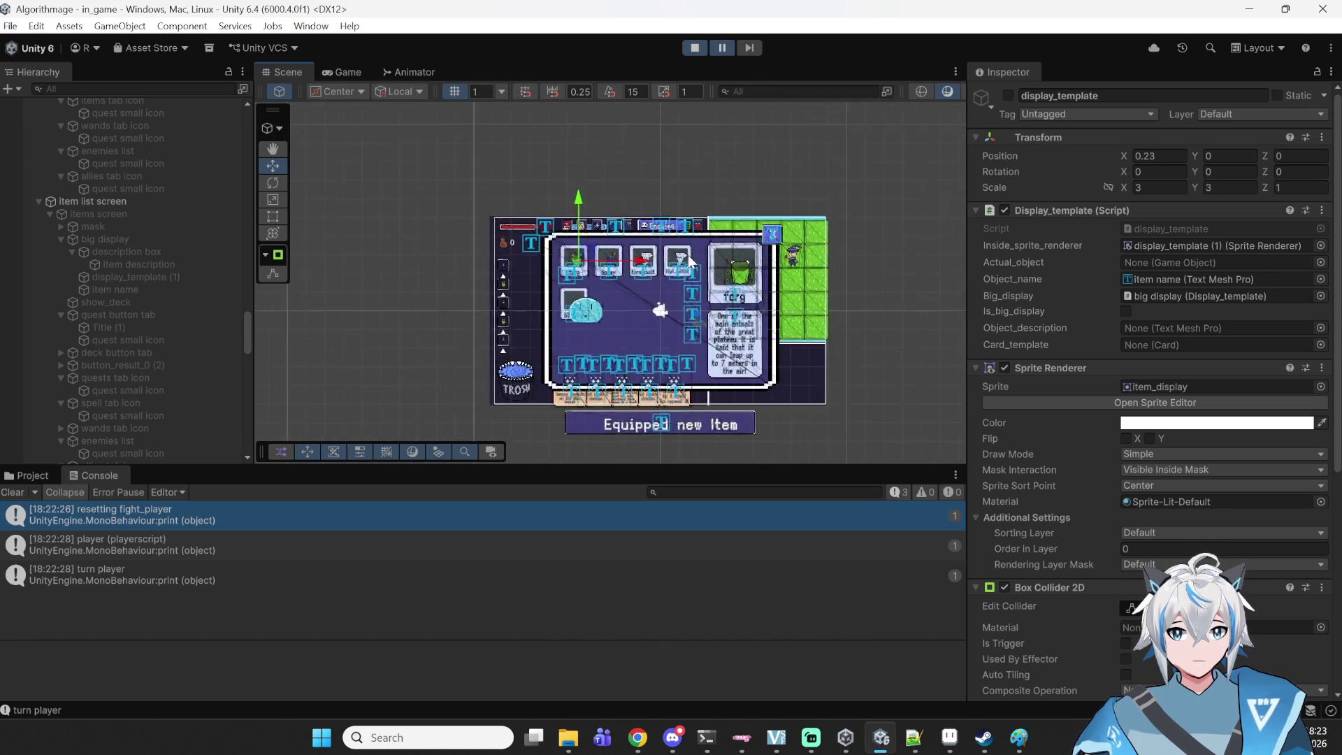
scroll(729, 293, up, 2)
click(791, 262)
click(789, 275)
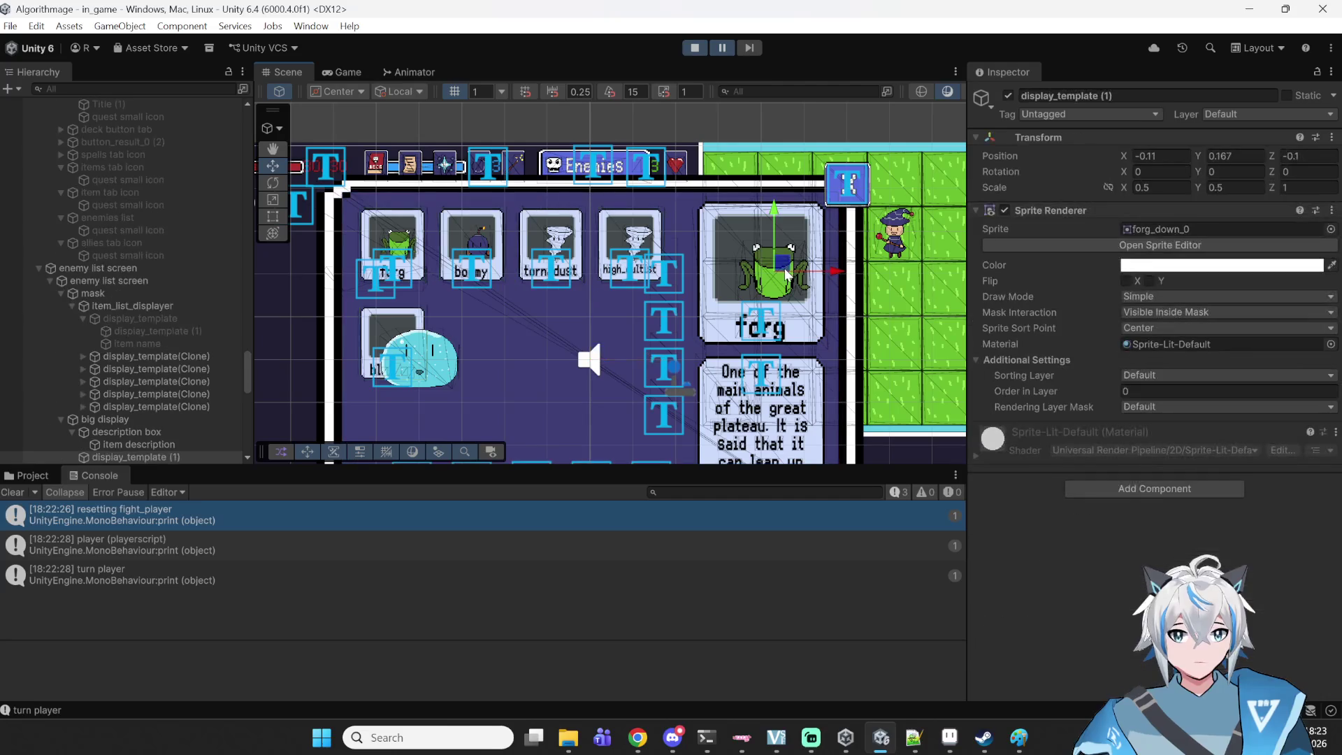
- Set the frog sprite's position to X -0.16, Y 0.217, then stop play mode
click(1163, 156)
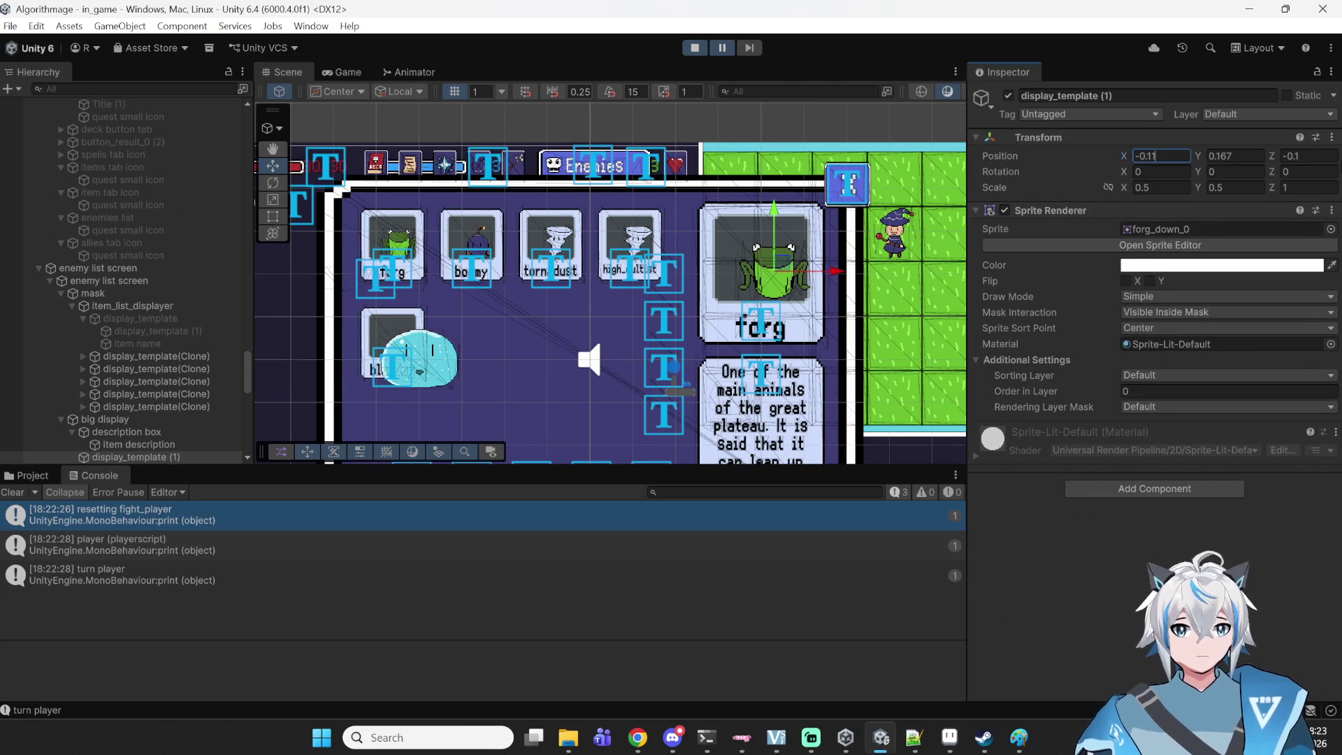
text(6)
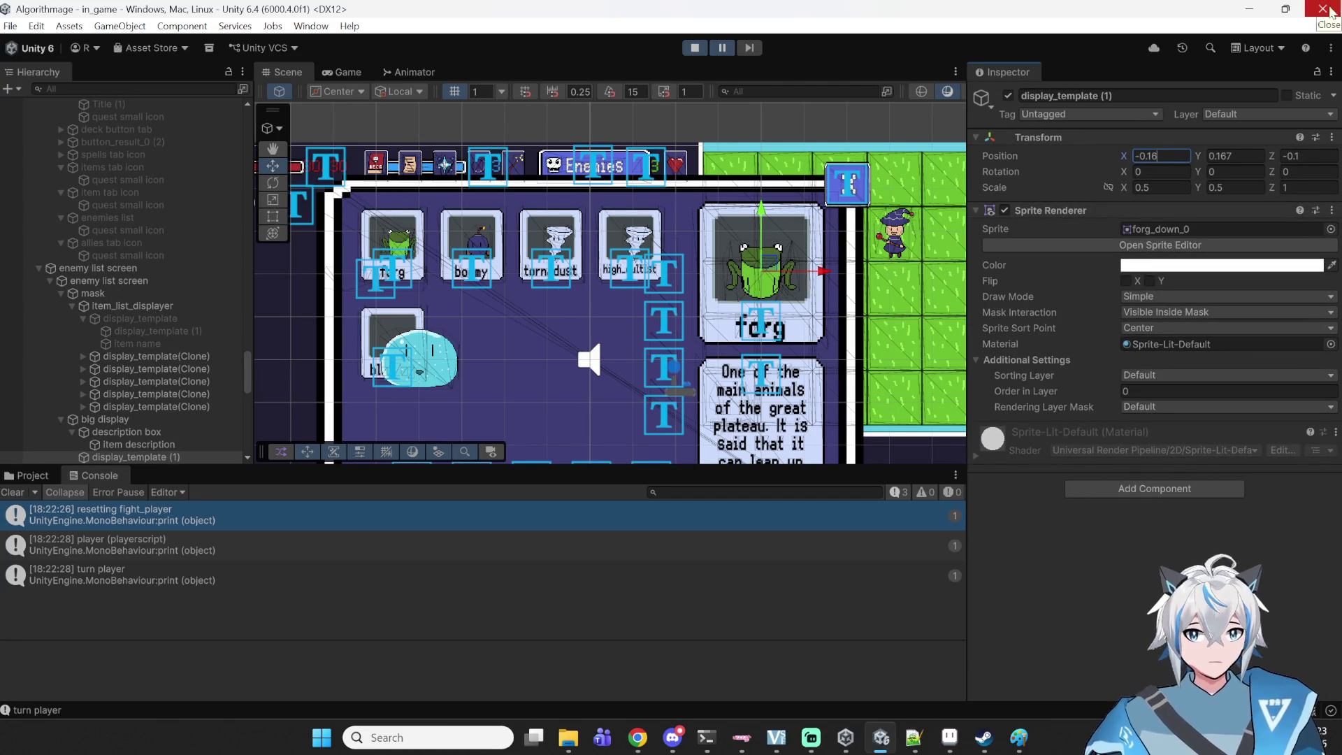
click(1251, 155)
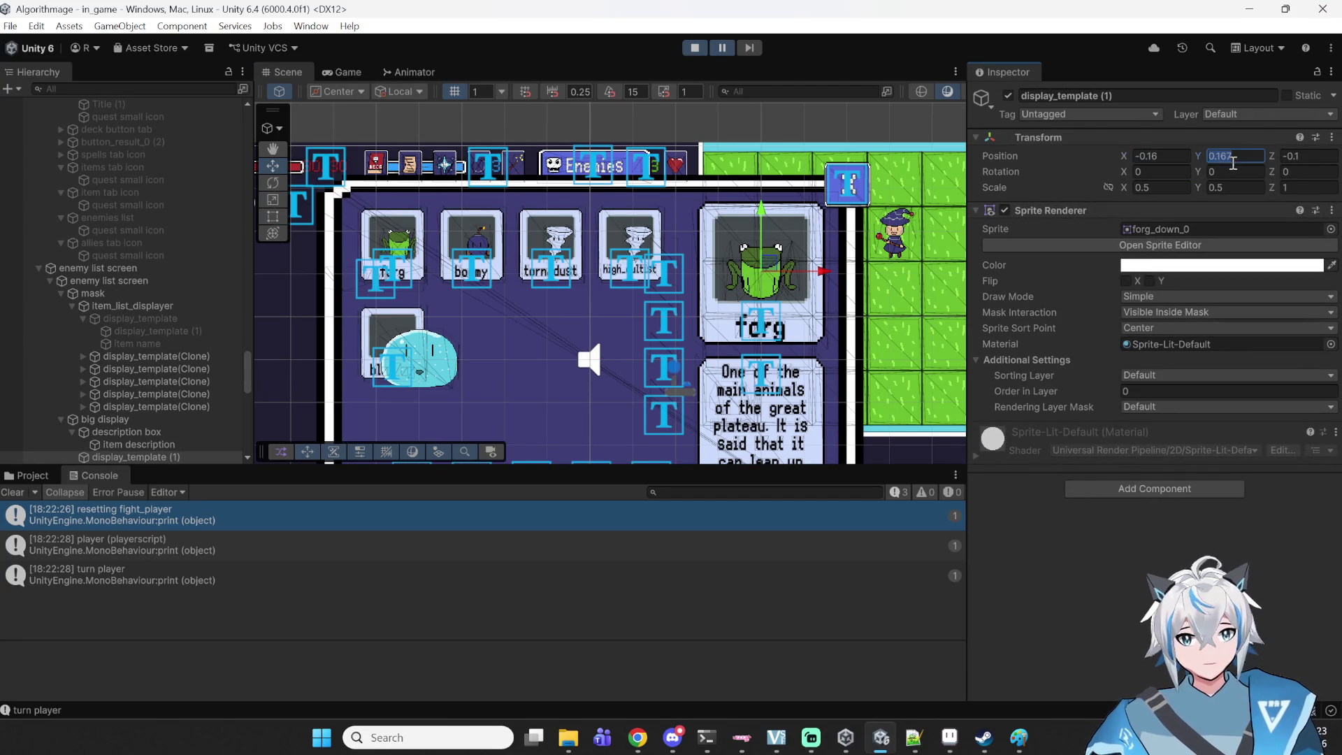
text(0.217)
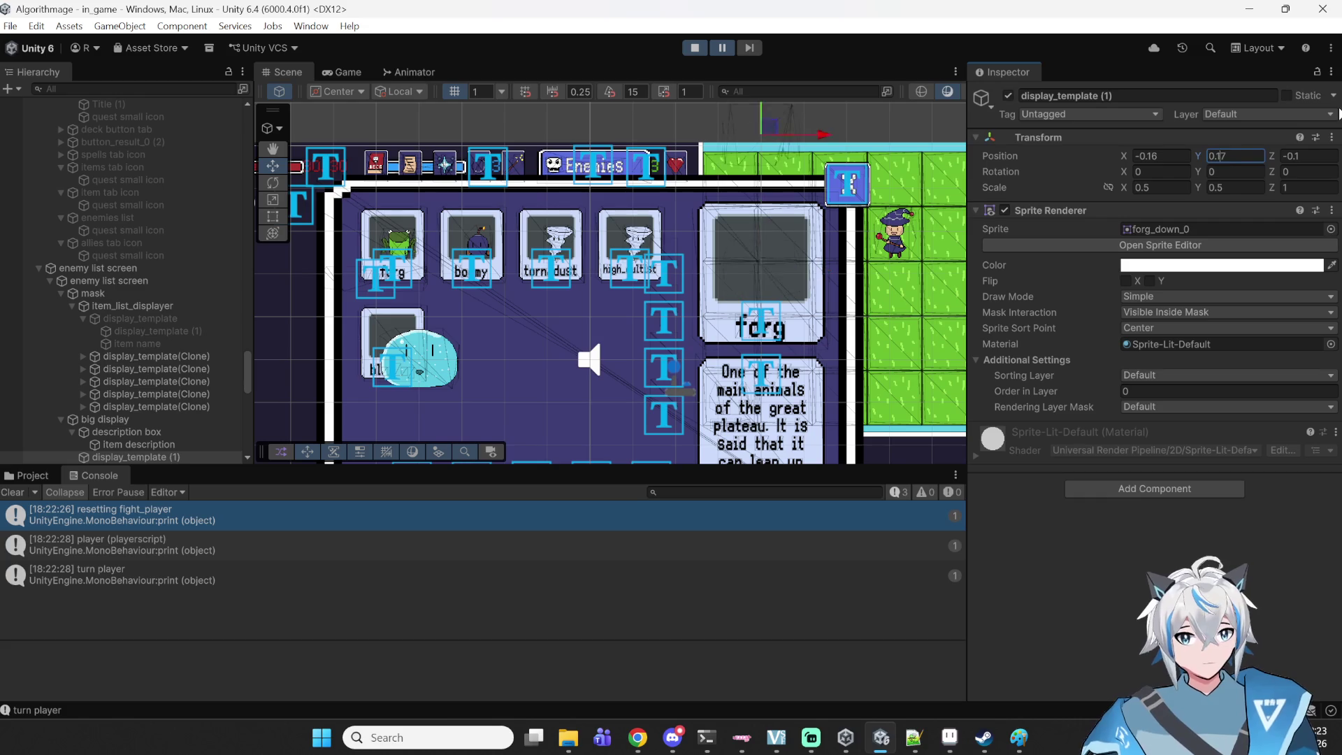
scroll(709, 288, up, 5)
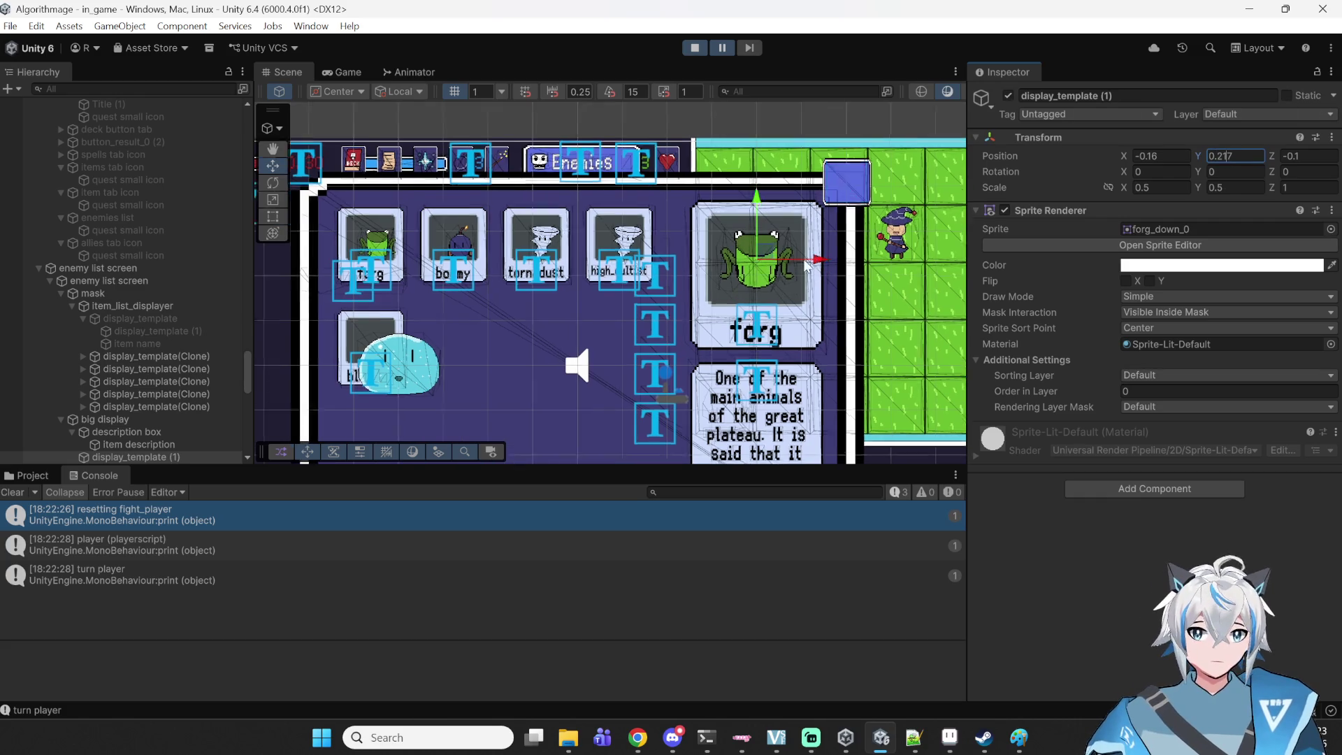
scroll(782, 200, down, 3)
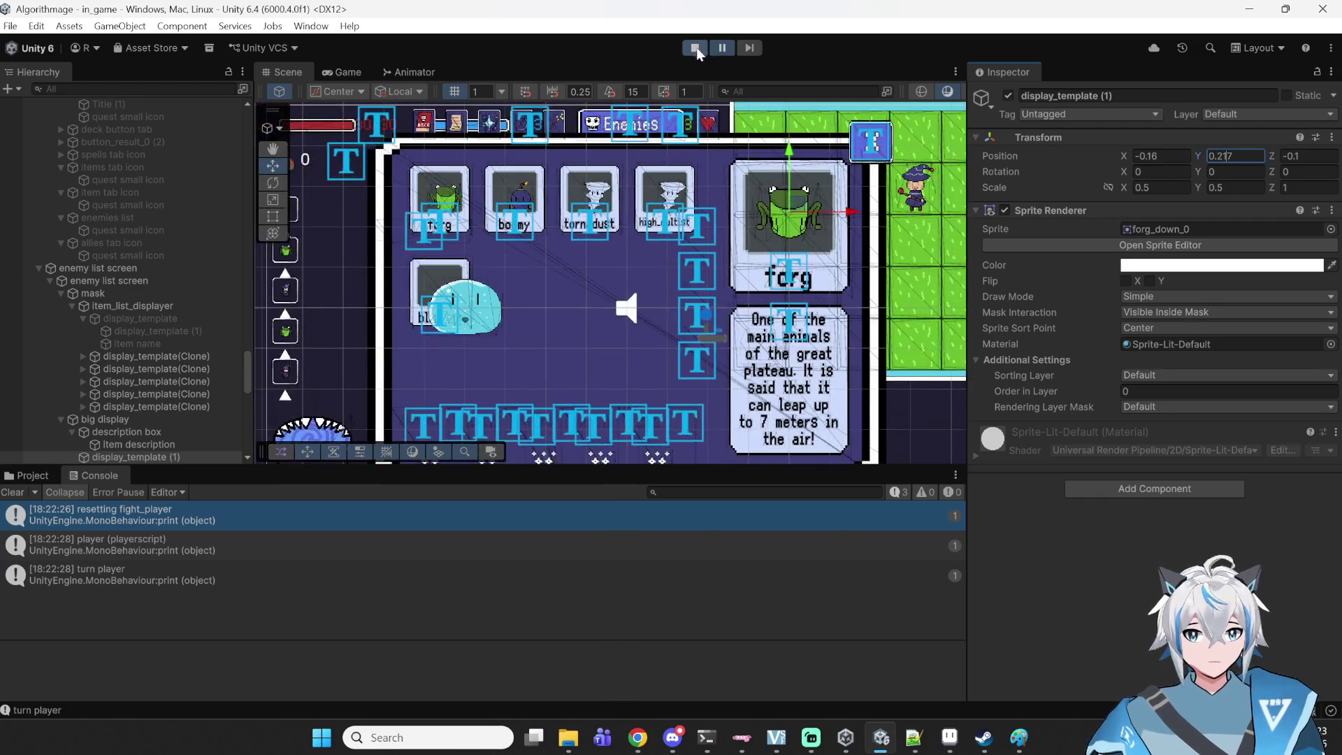
click(694, 47)
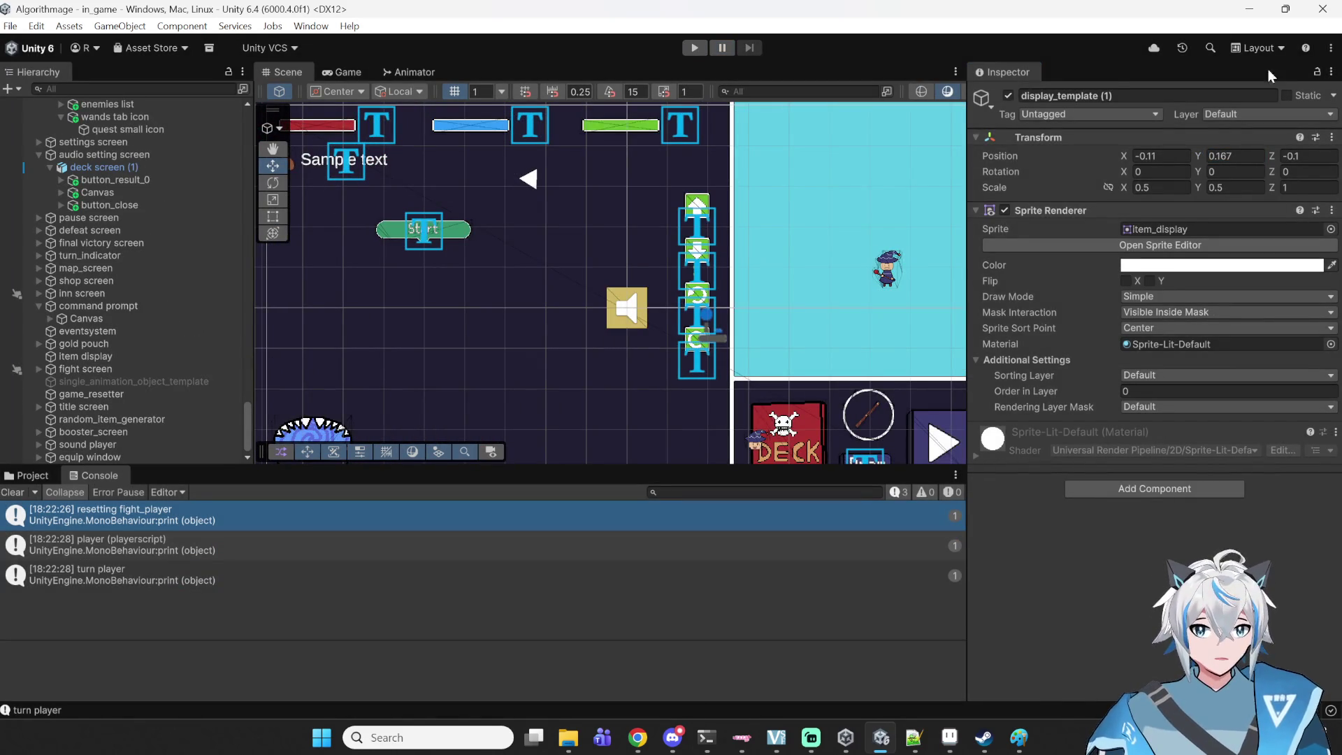
- Reopen the display sprite's Transform X position for editing, collapsing and re-expanding Transform
click(1181, 158)
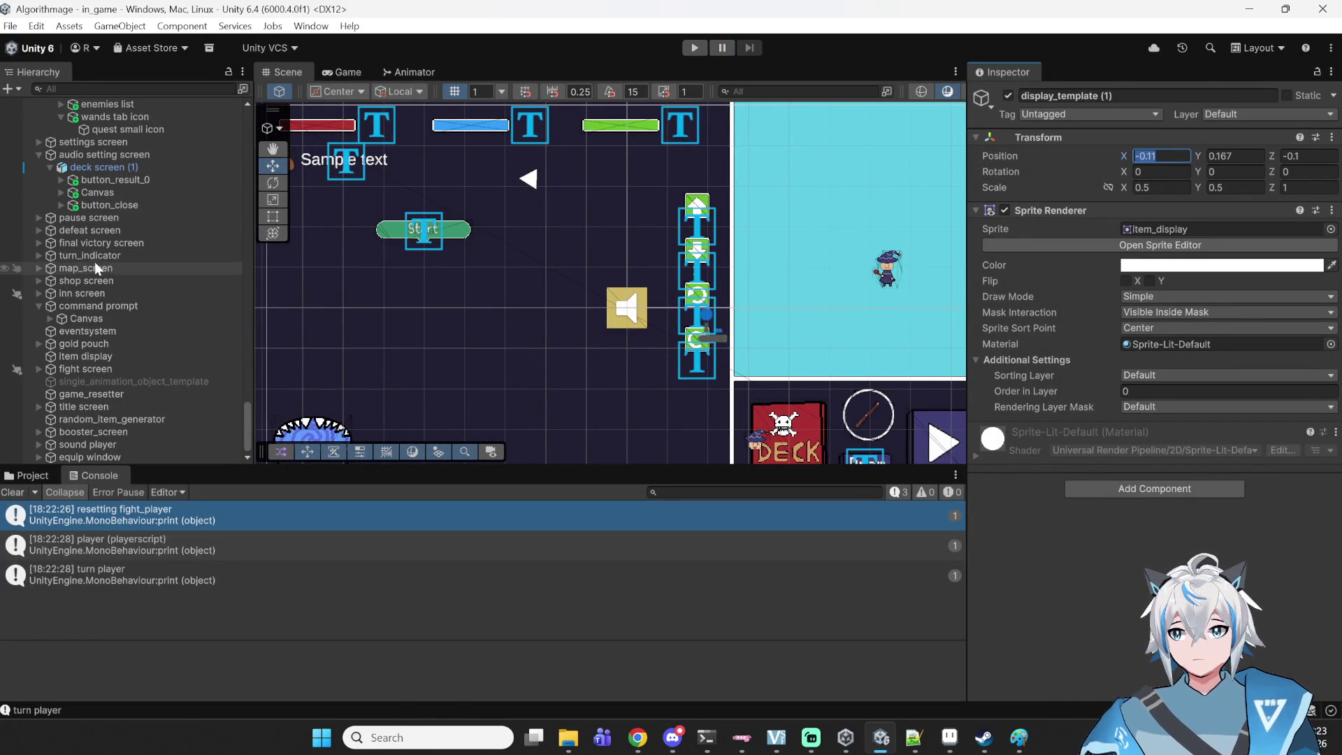
scroll(104, 260, up, 5)
scroll(119, 258, down, 5)
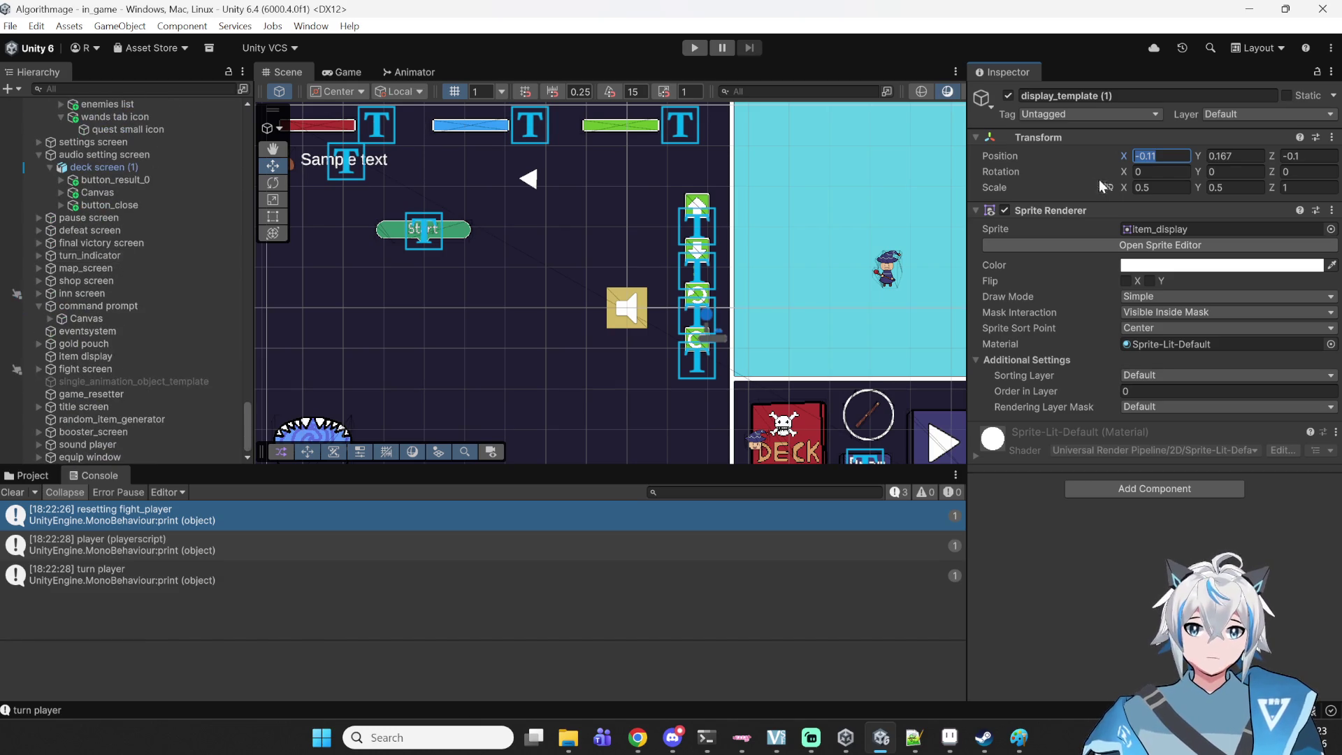
scroll(362, 204, down, 1)
scroll(124, 240, up, 10)
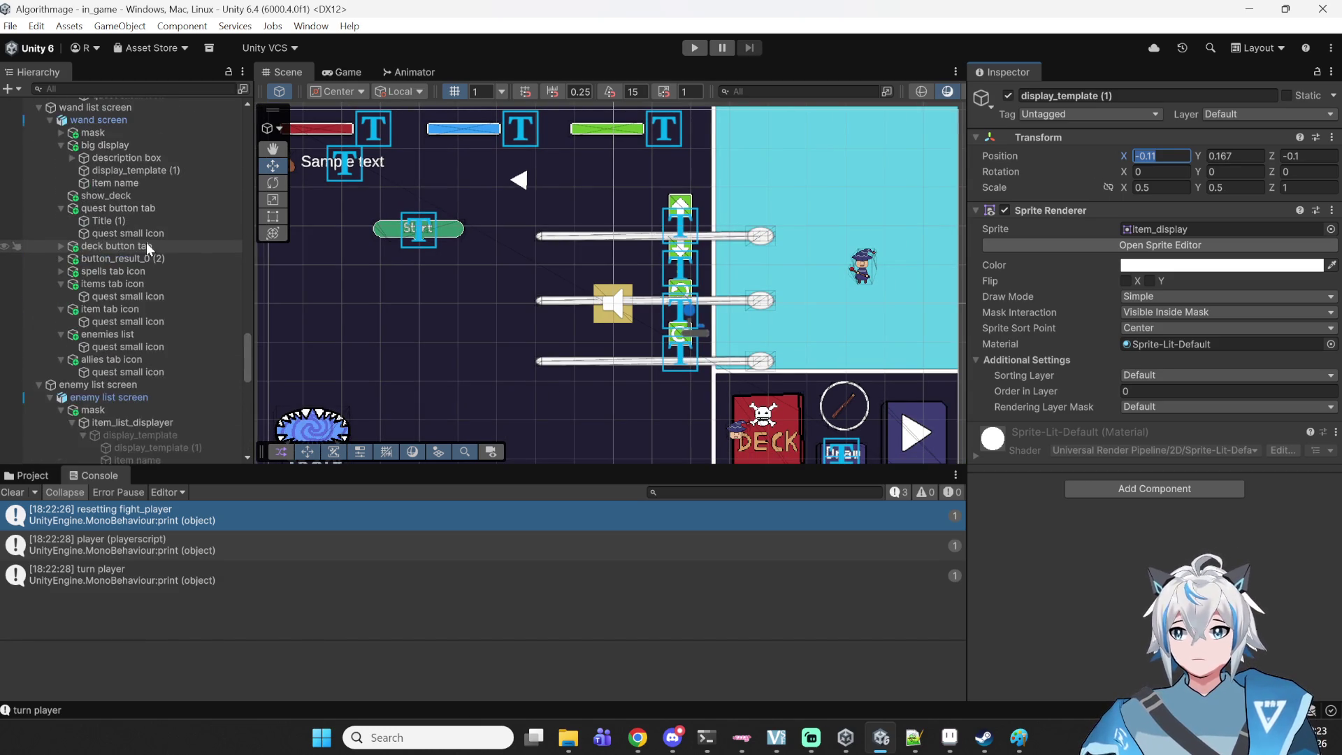
scroll(145, 242, down, 2)
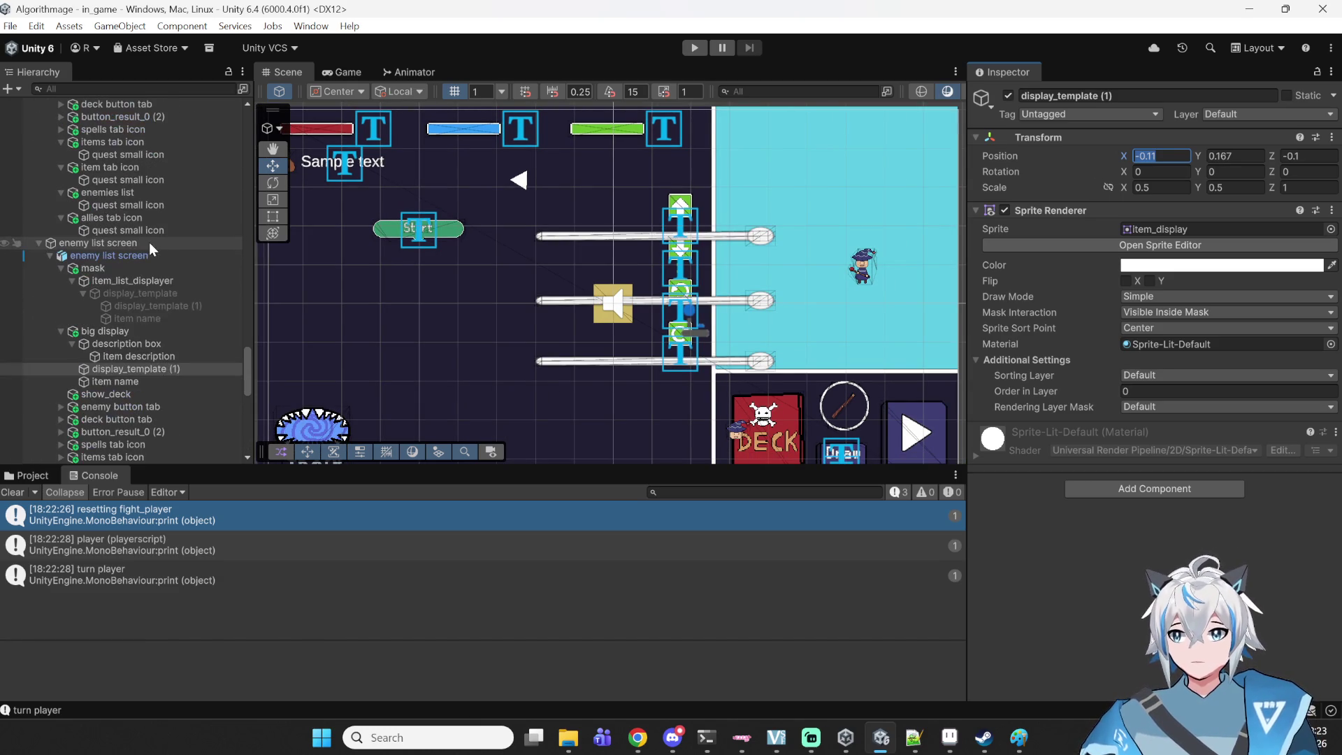
click(1163, 154)
scroll(749, 196, down, 10)
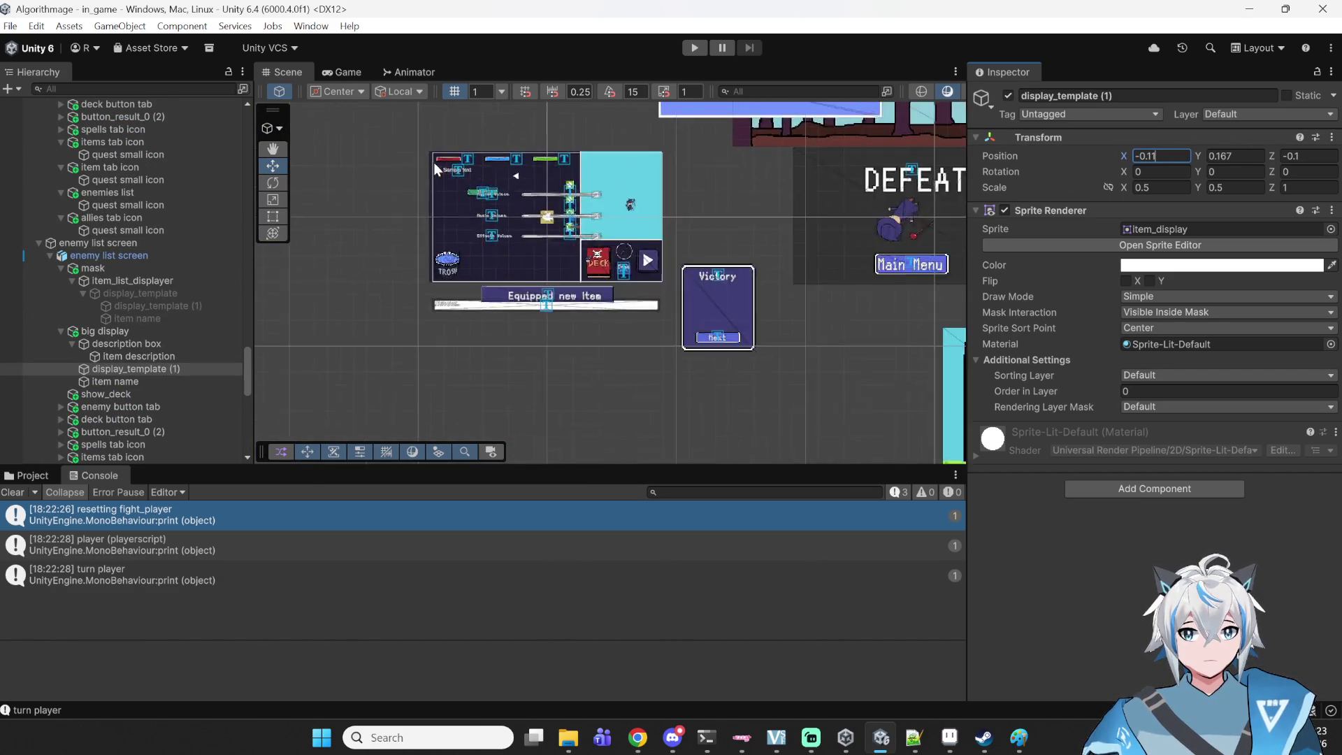
scroll(713, 183, down, 3)
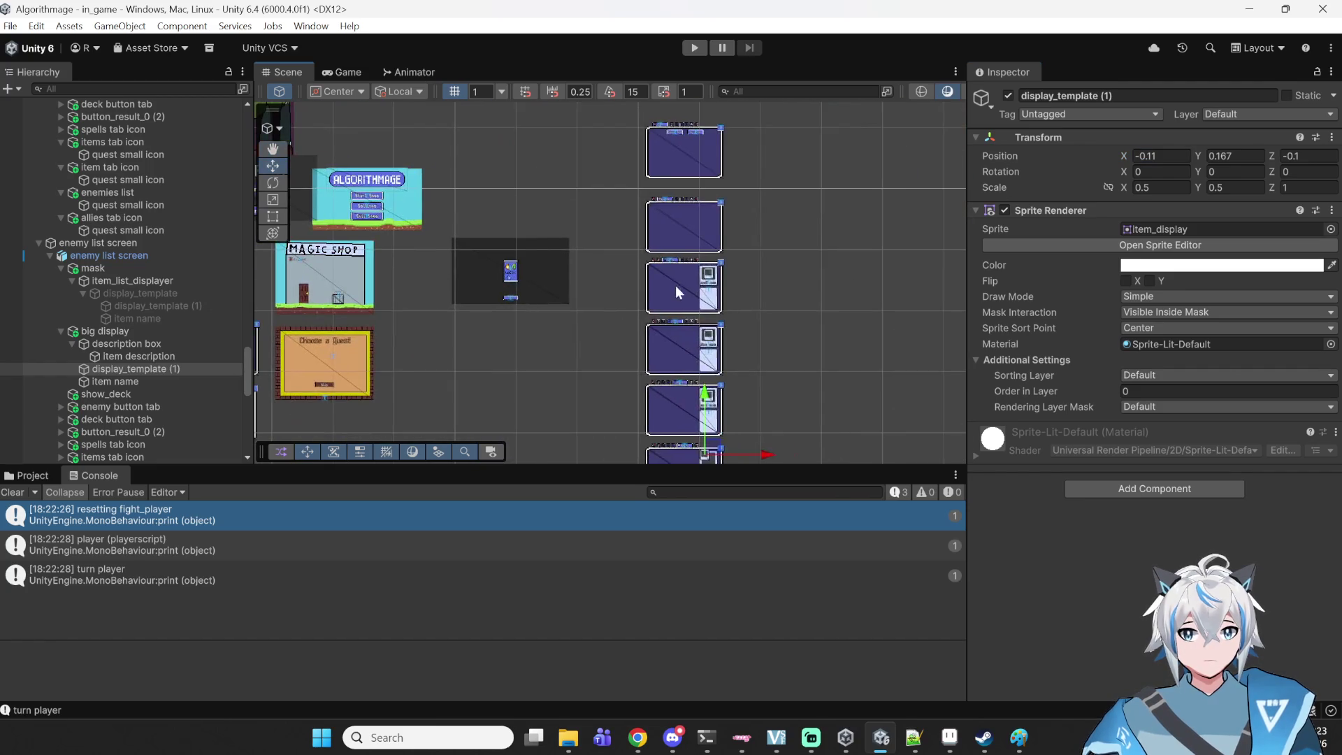
scroll(713, 184, up, 8)
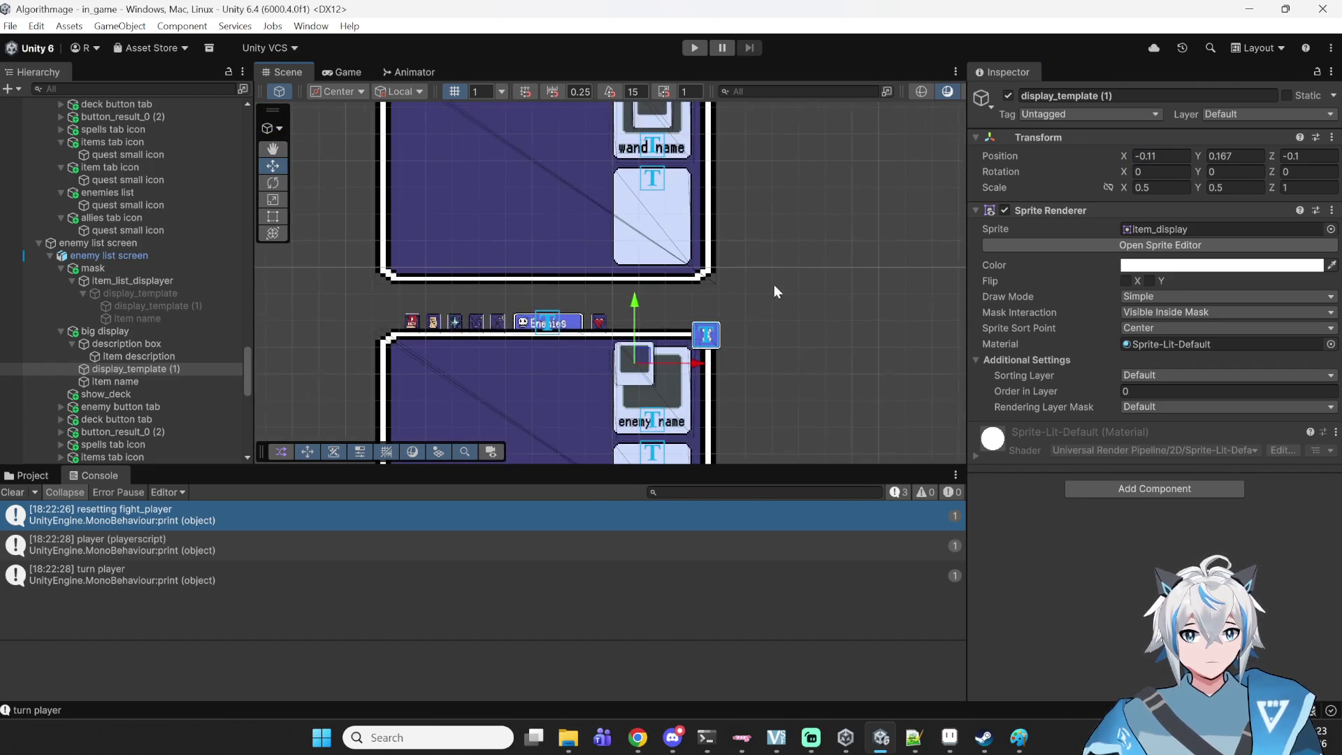
click(1179, 140)
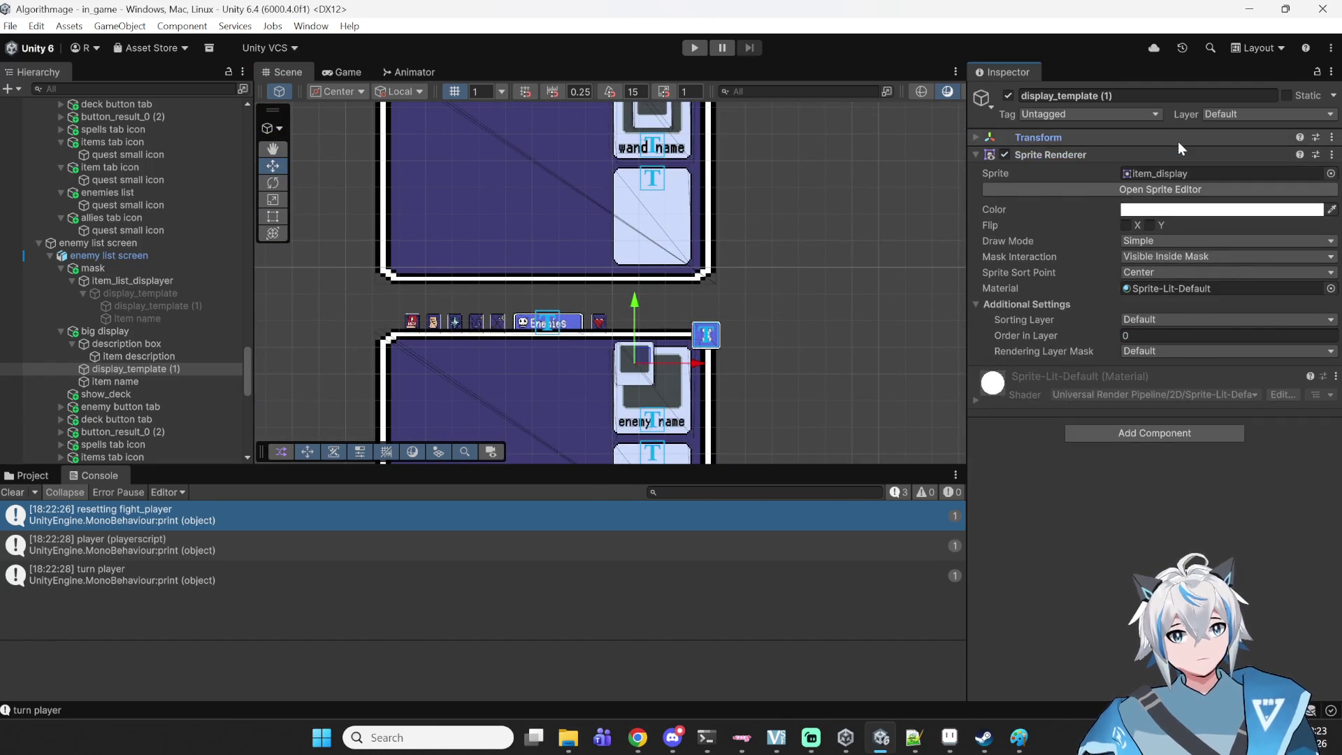
click(1193, 136)
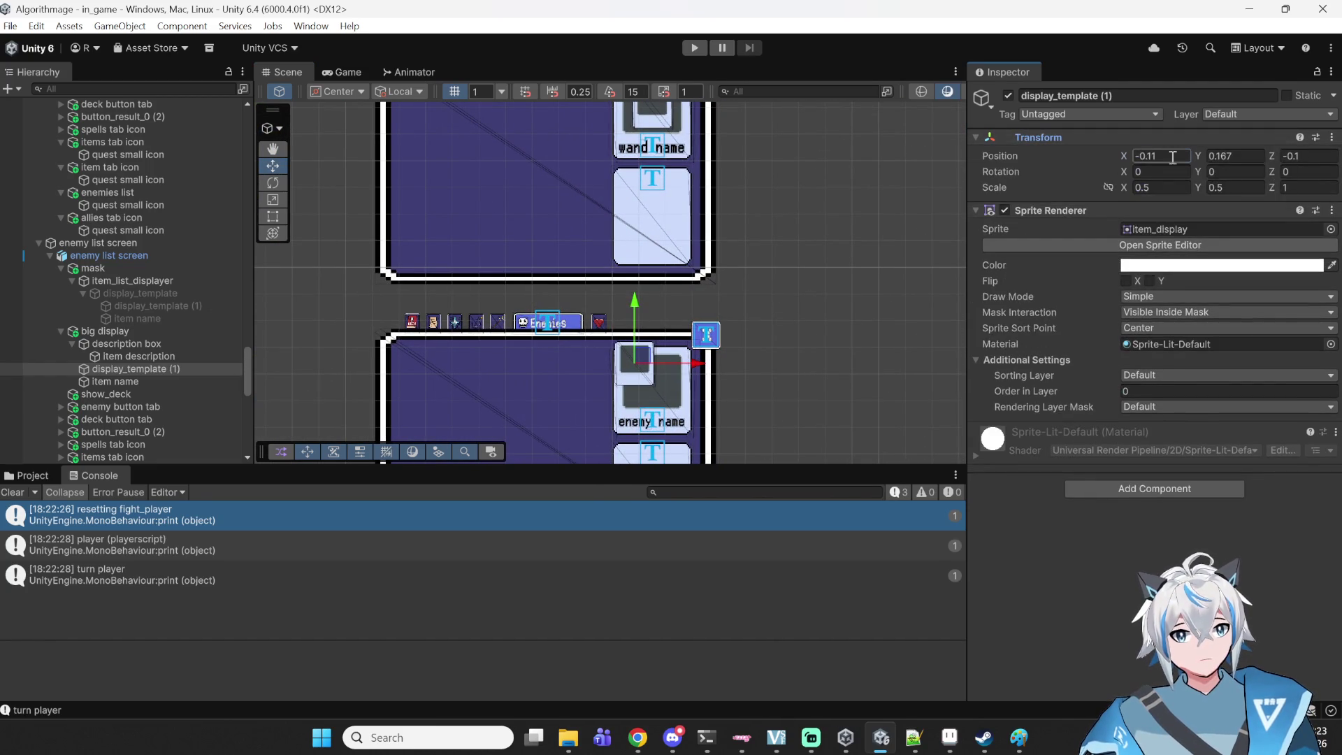
- Re-enter the big display sprite's position as X -0.16 and Y 0.217
click(1160, 155)
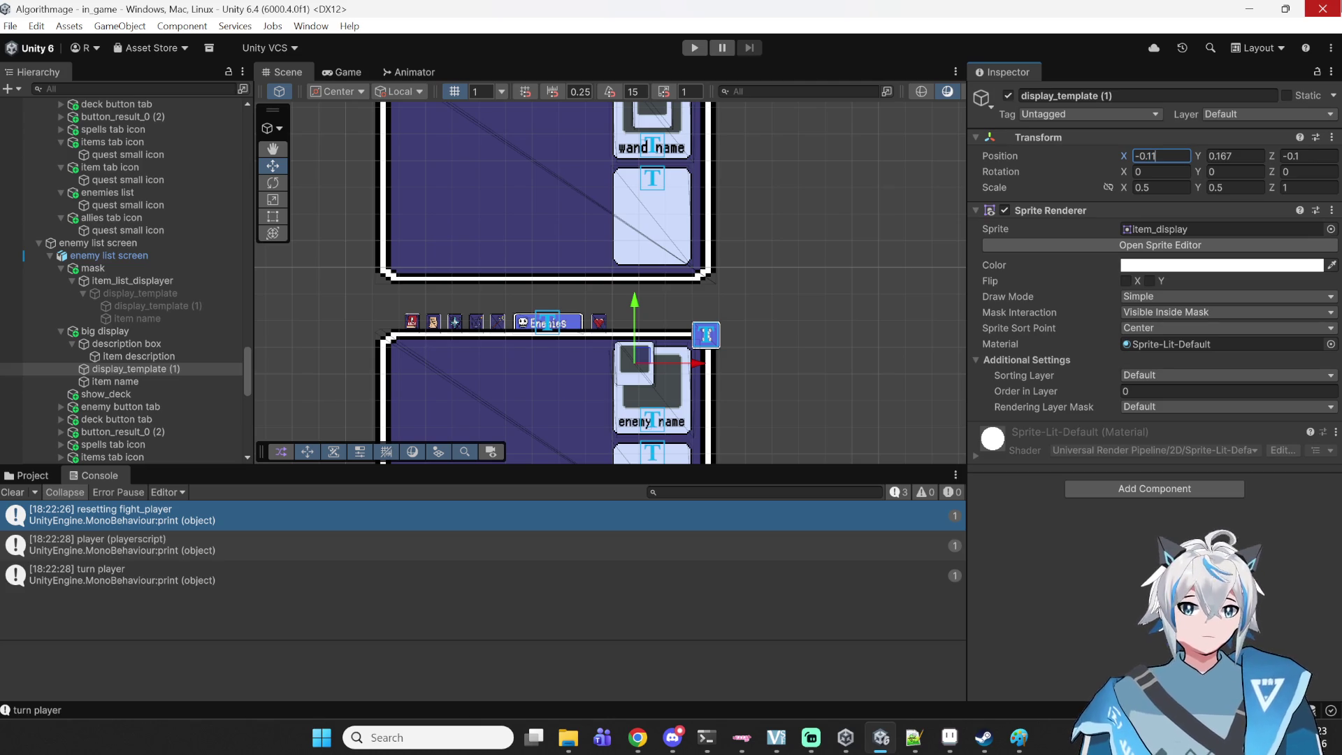
key(BackSpace)
text(6)
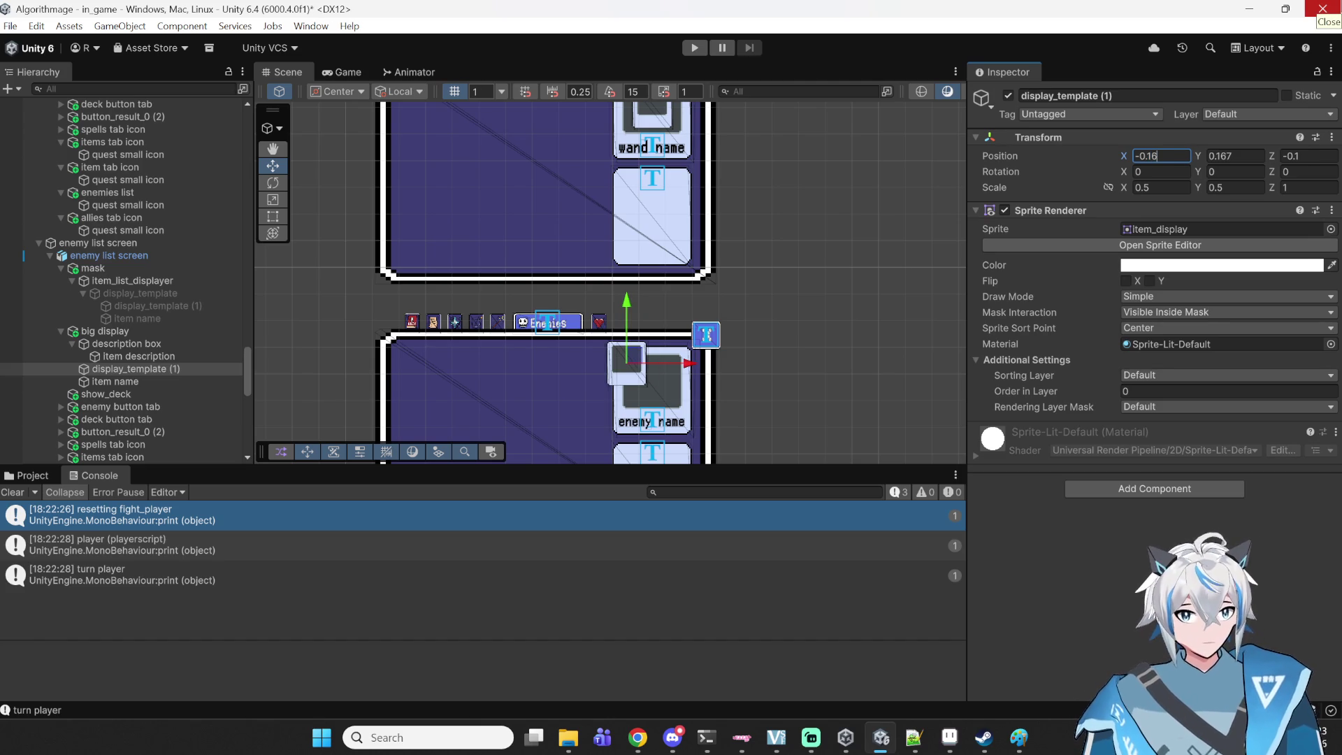
click(1234, 156)
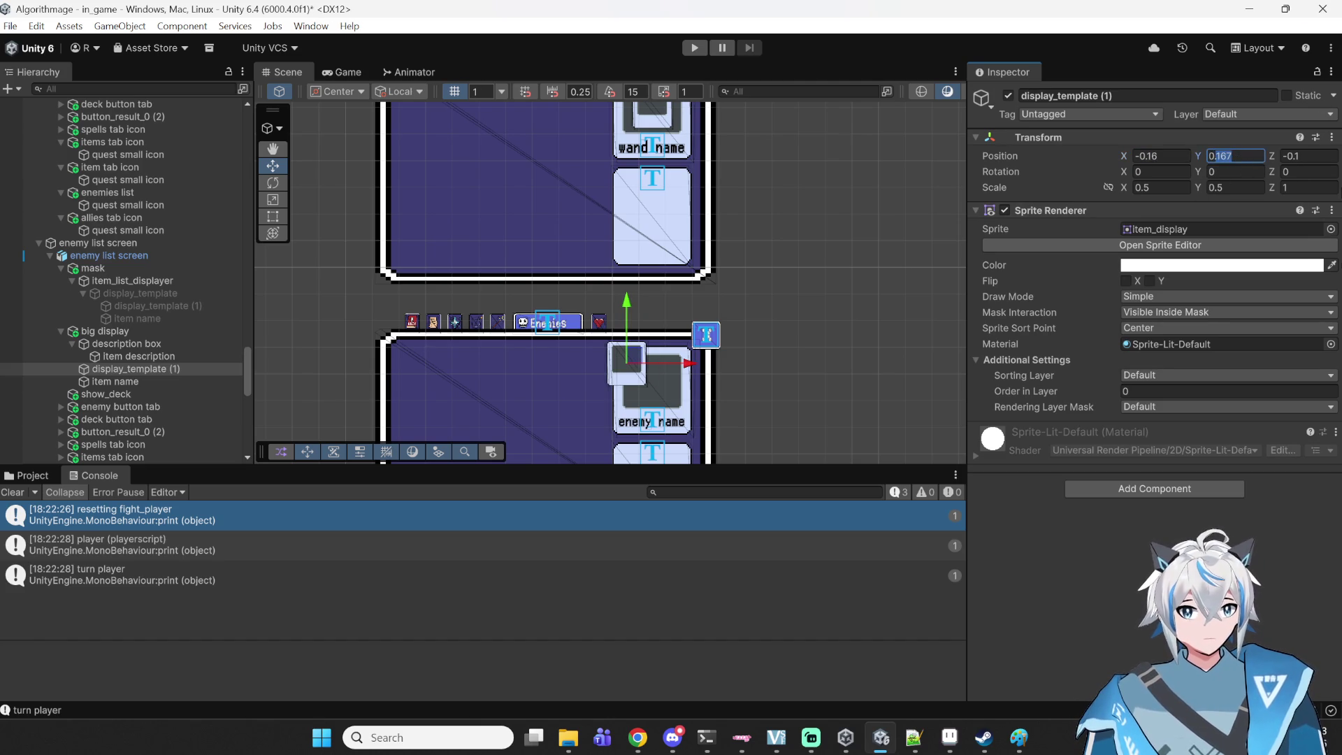
text(0.172)
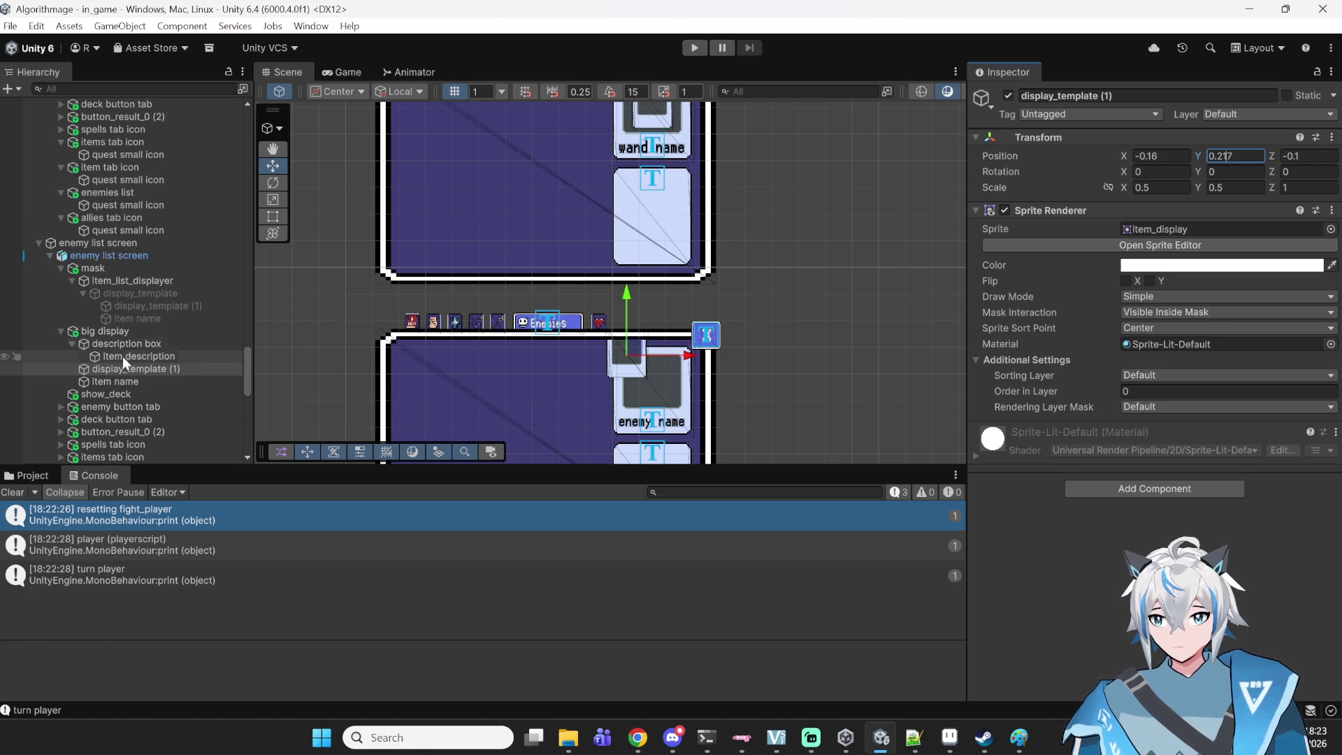
- Select display_template (1) and set its position to X -0.16, Y 0.217
click(132, 305)
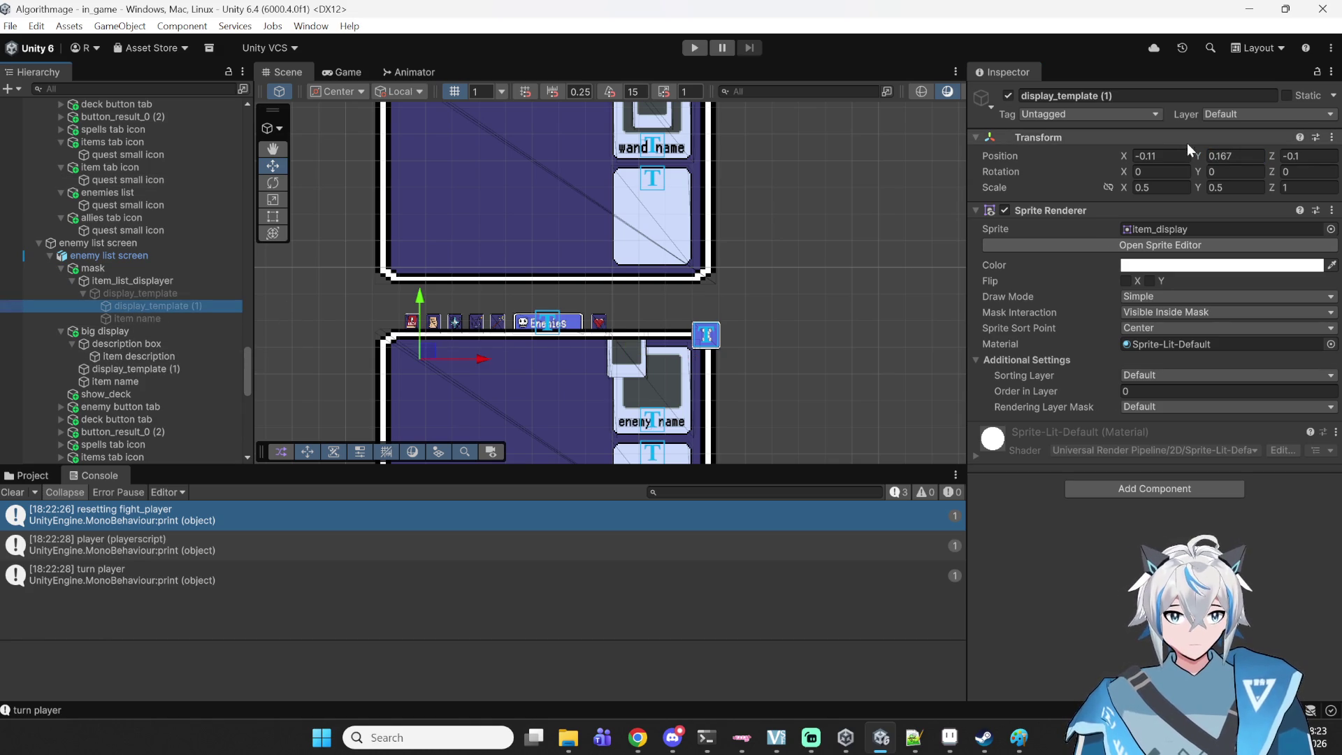
click(1167, 154)
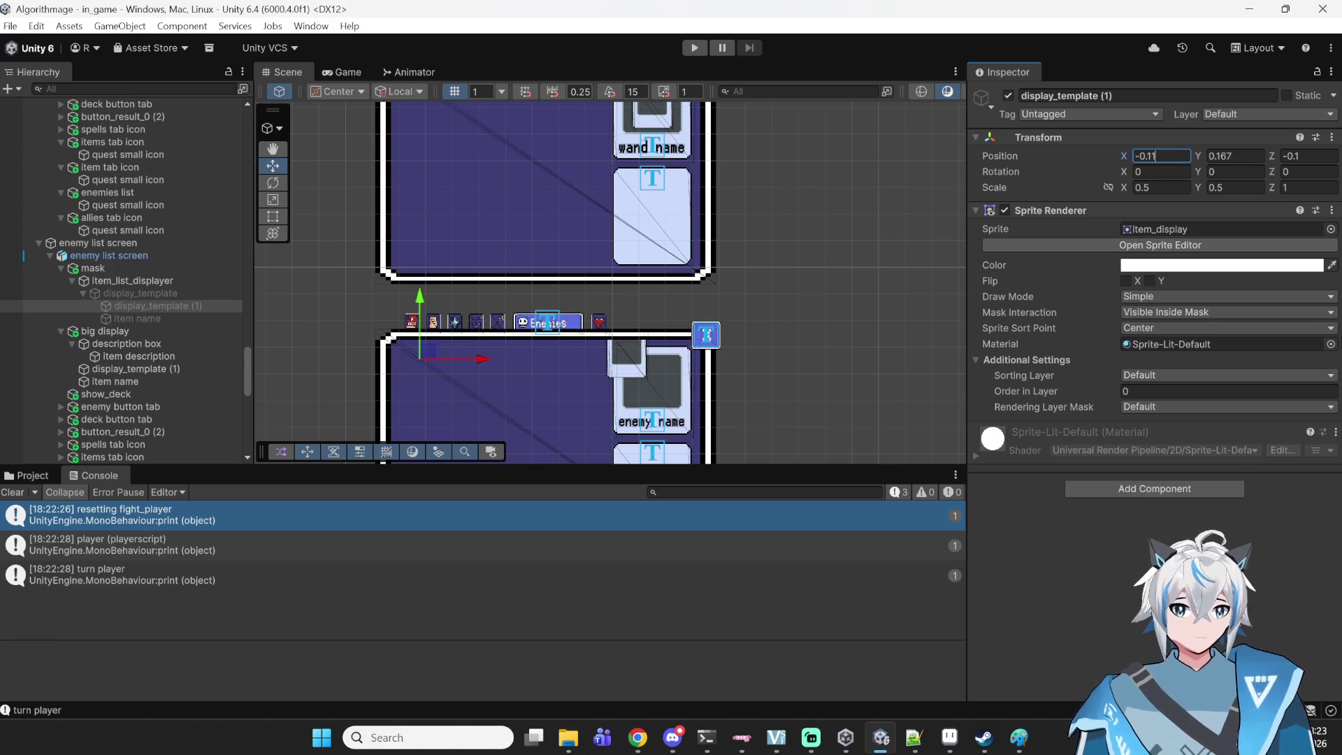
key(BackSpace)
text(6)
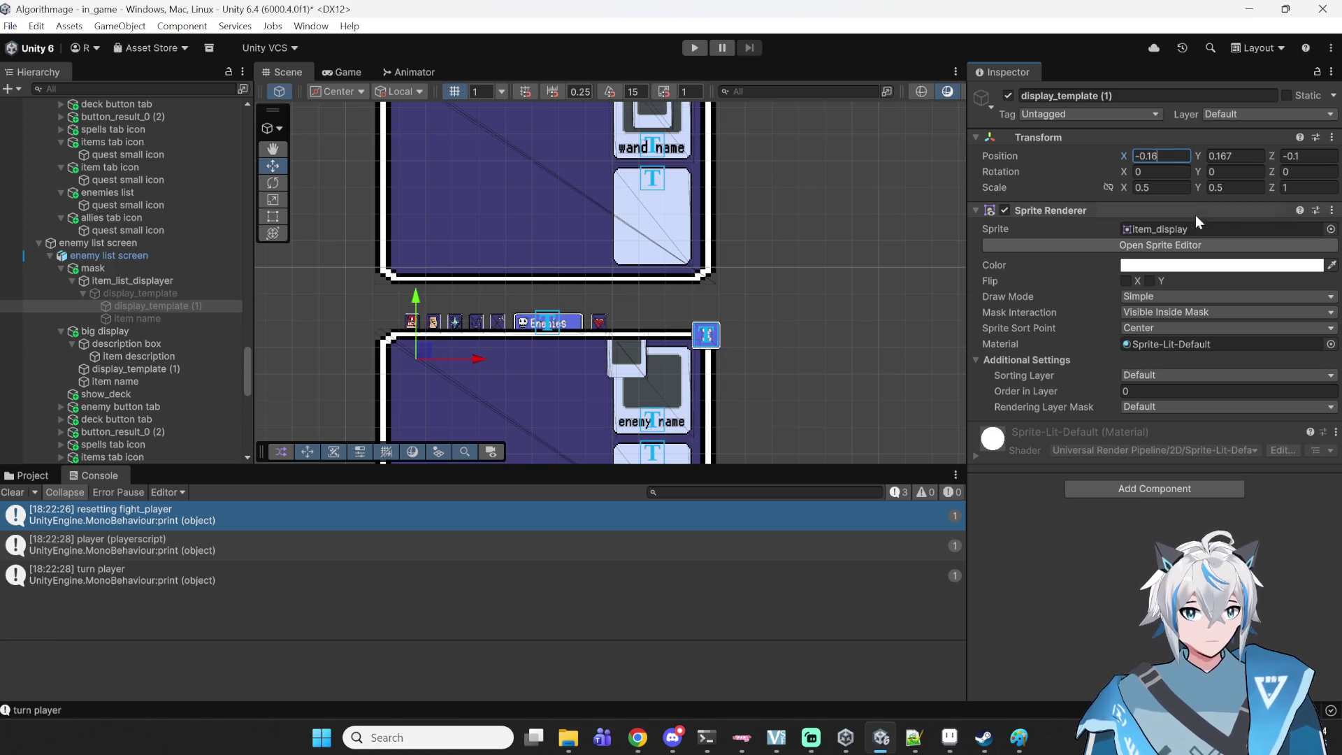
key(Tab)
text(0.7)
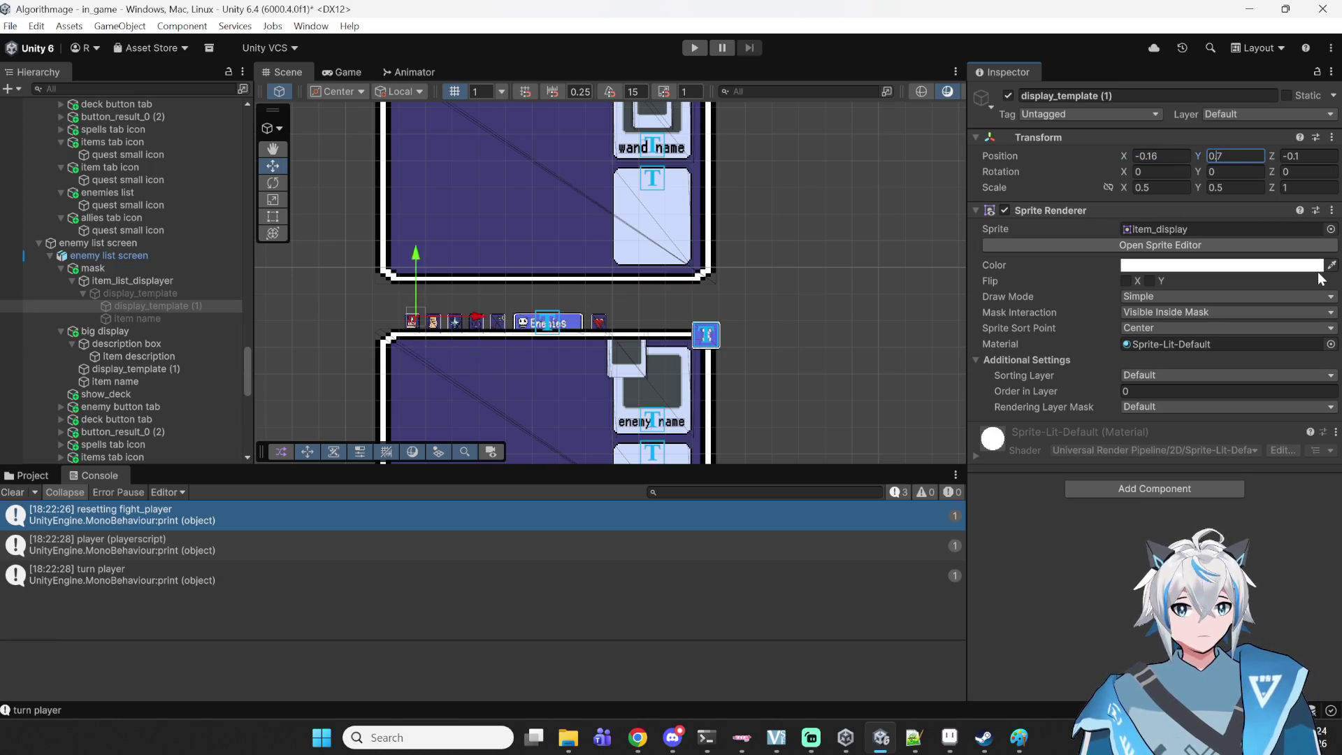
text(21)
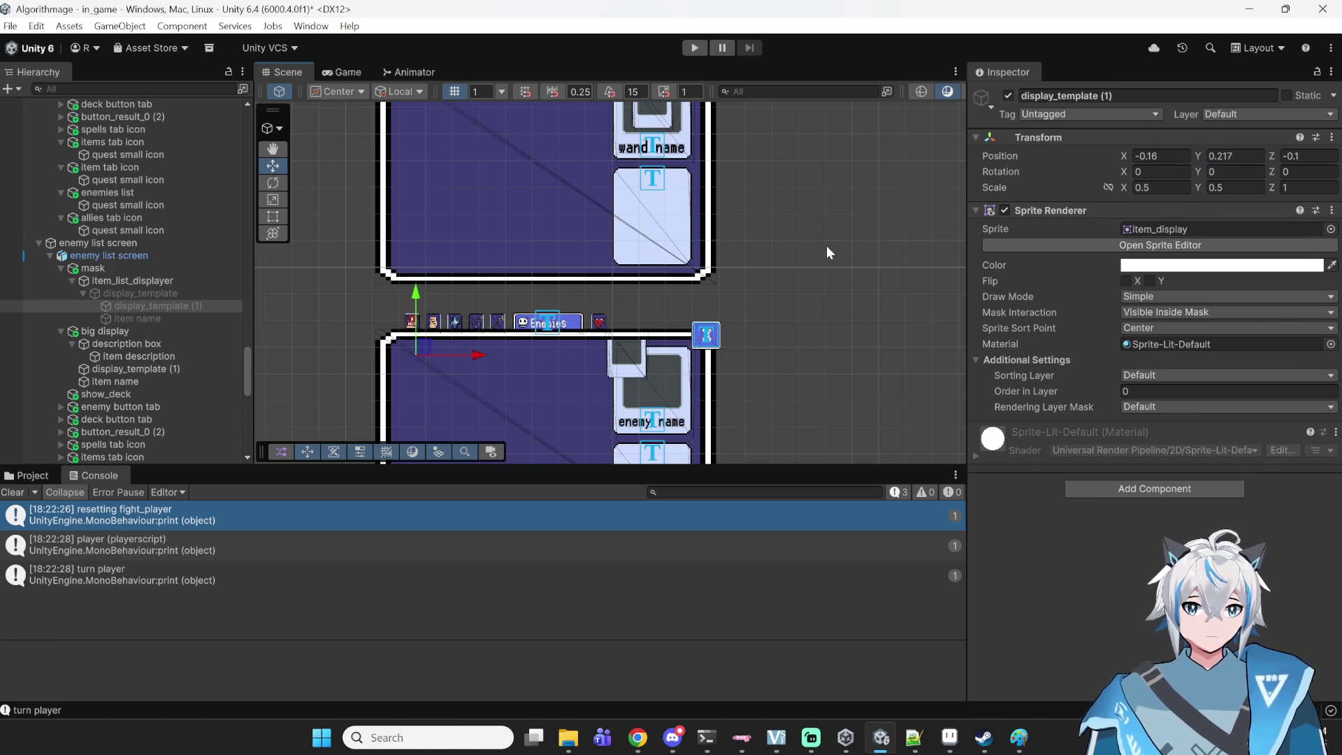
click(808, 238)
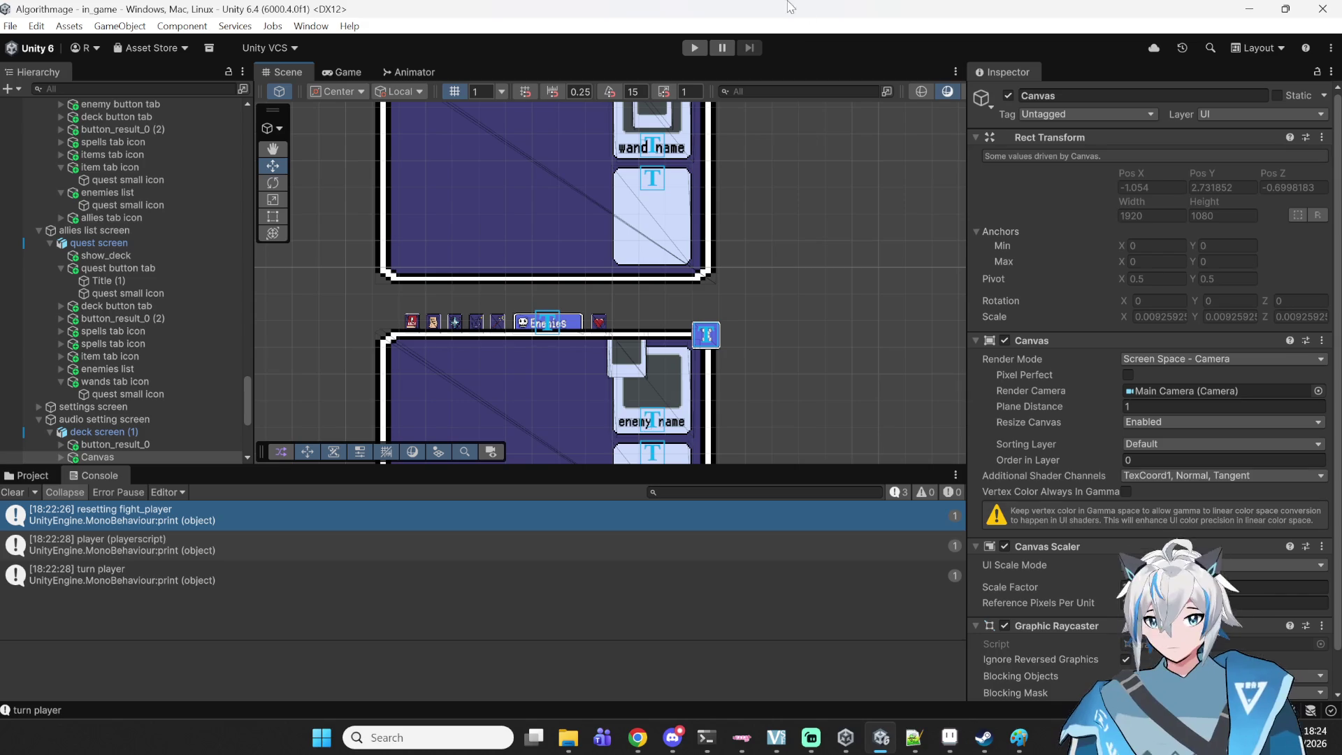
click(701, 53)
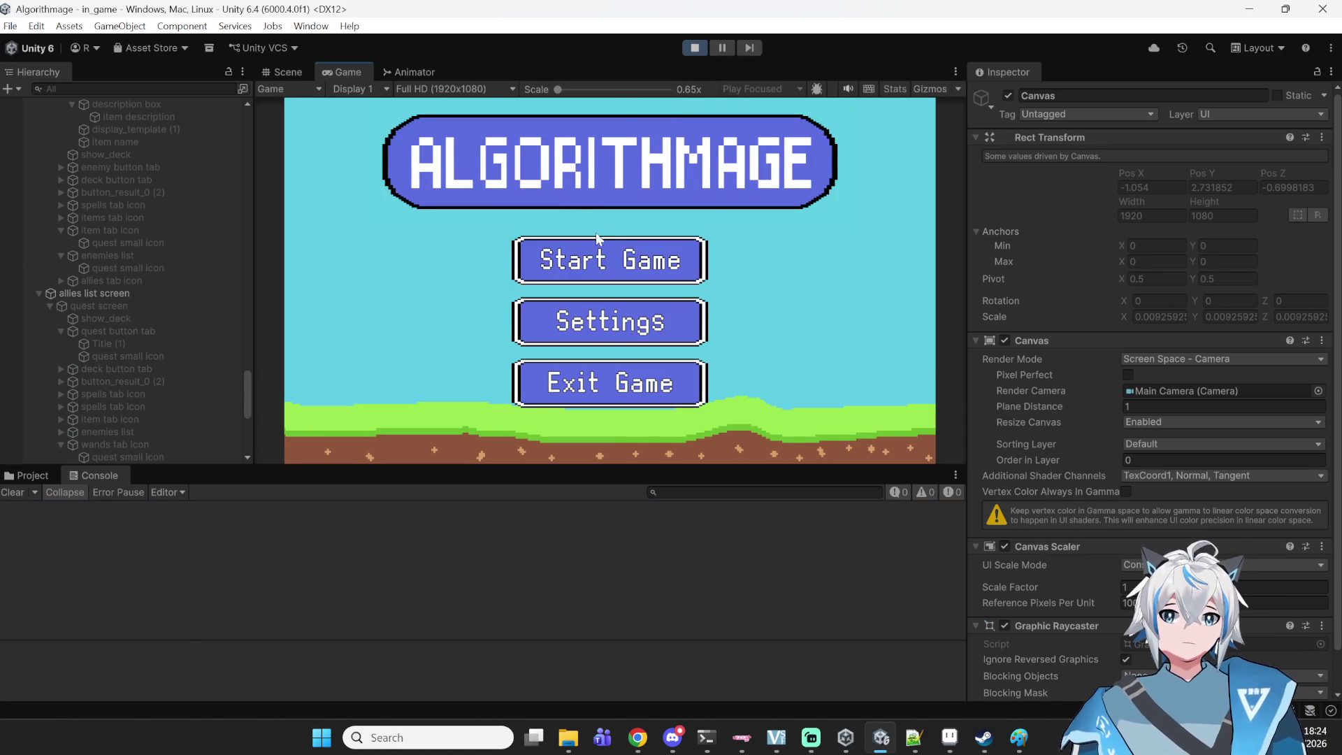
click(600, 257)
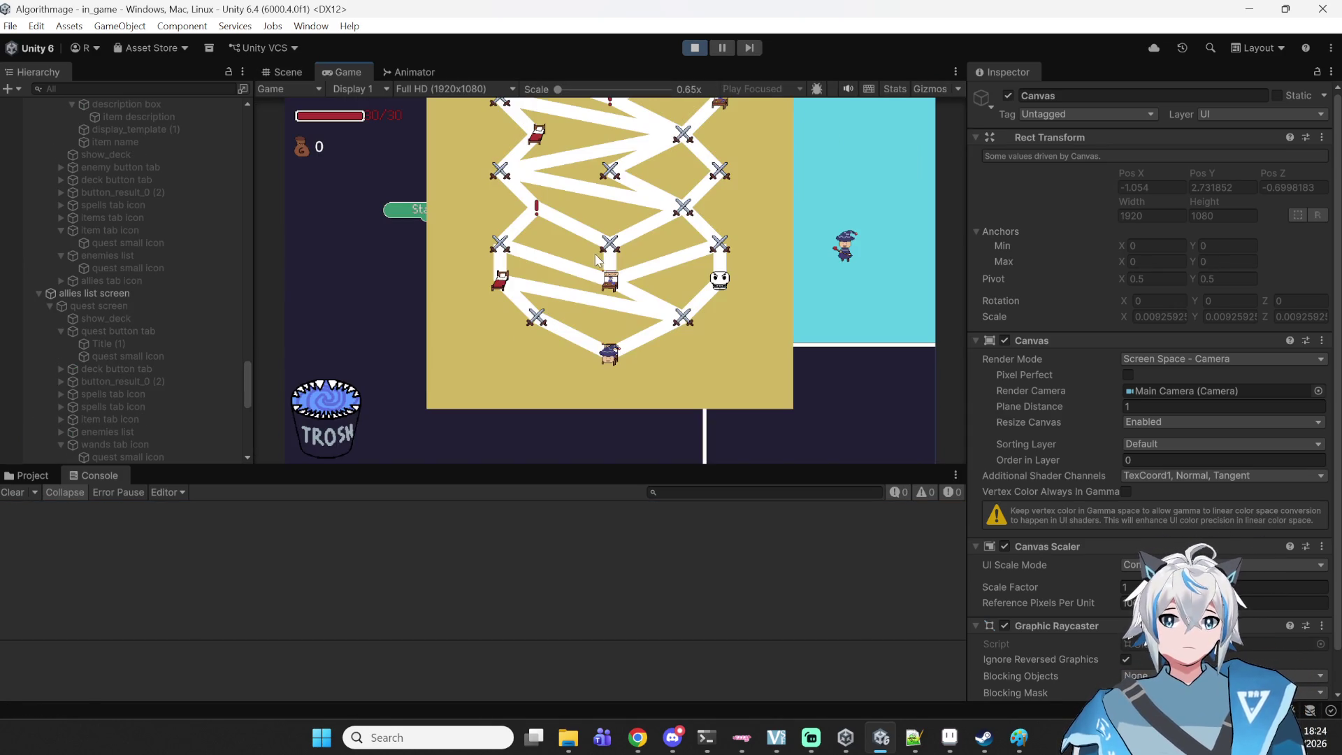
click(546, 321)
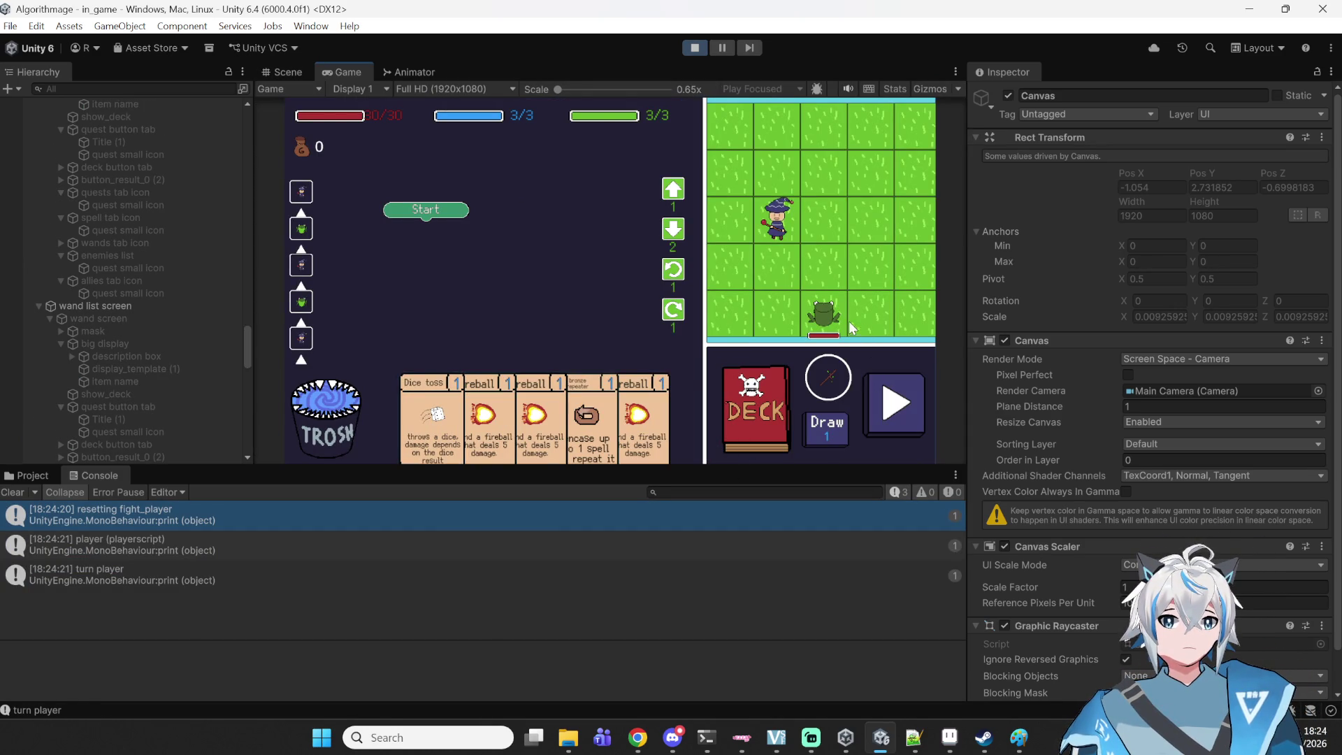
click(755, 423)
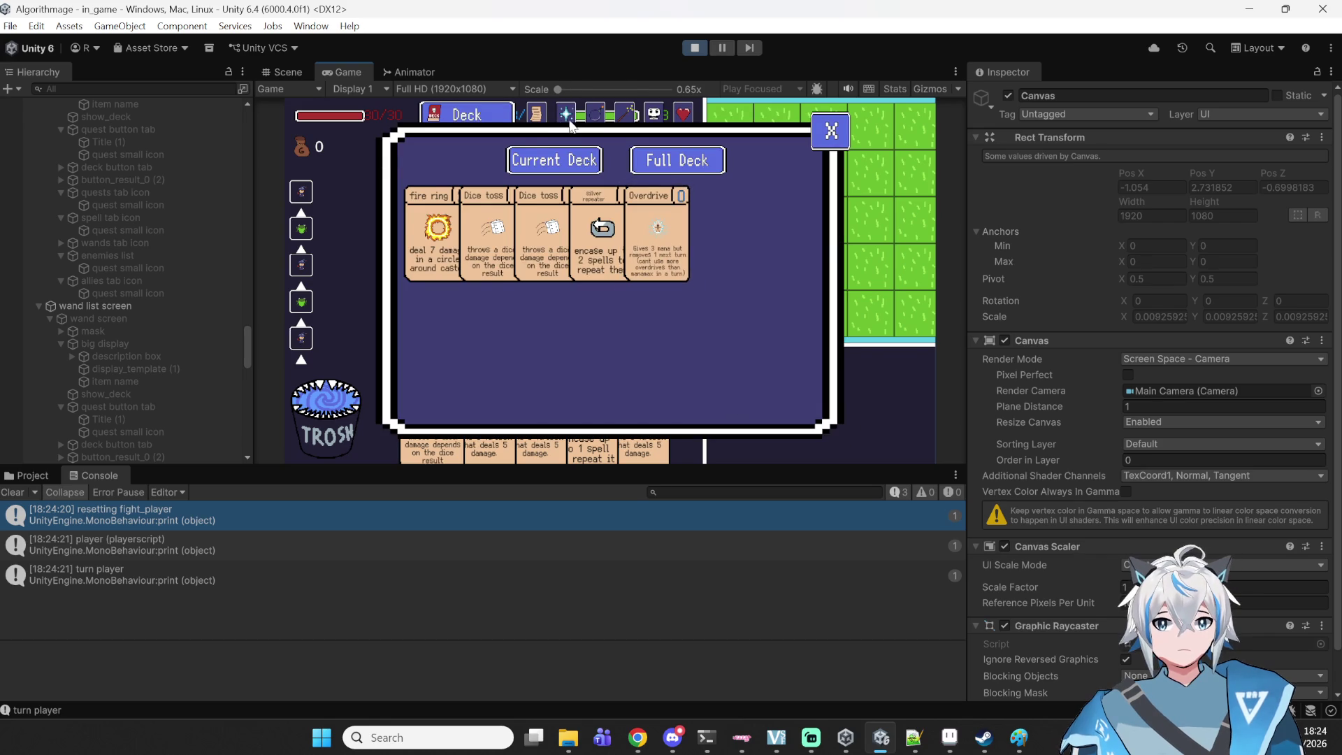
click(569, 120)
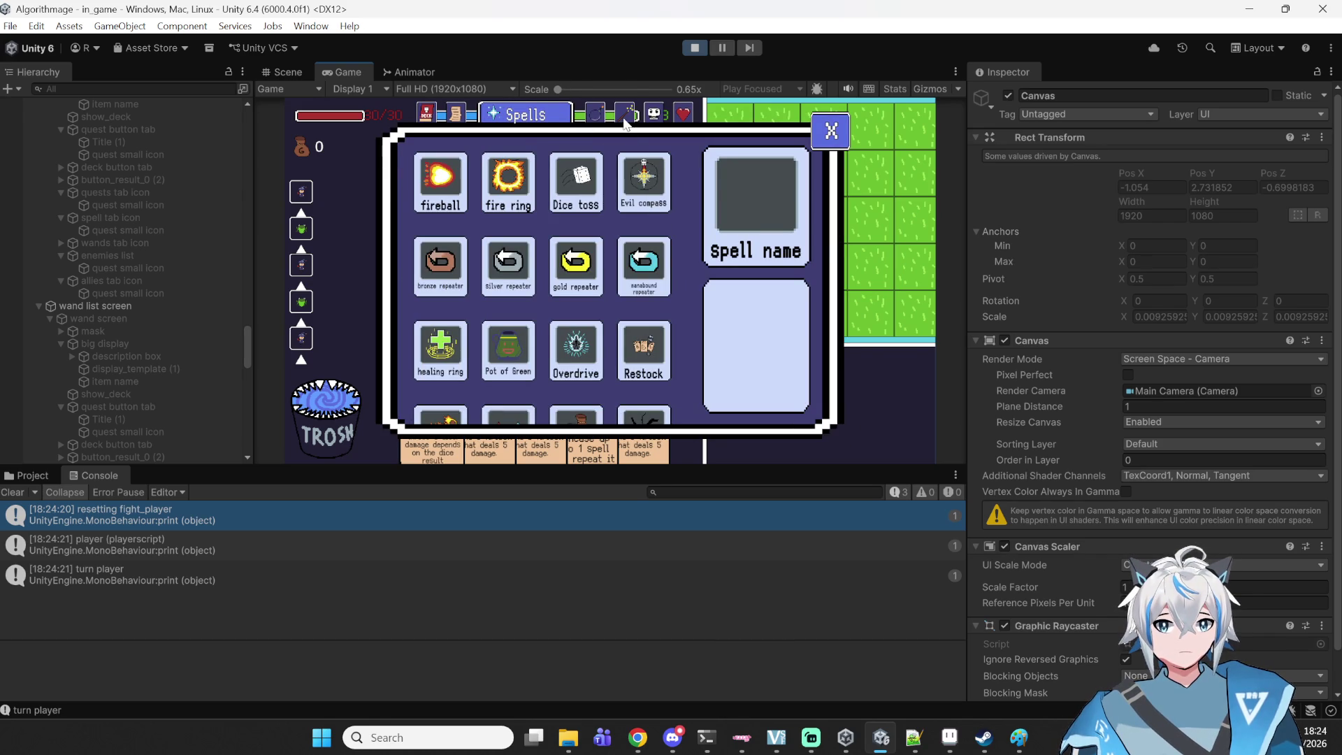
click(626, 120)
click(650, 121)
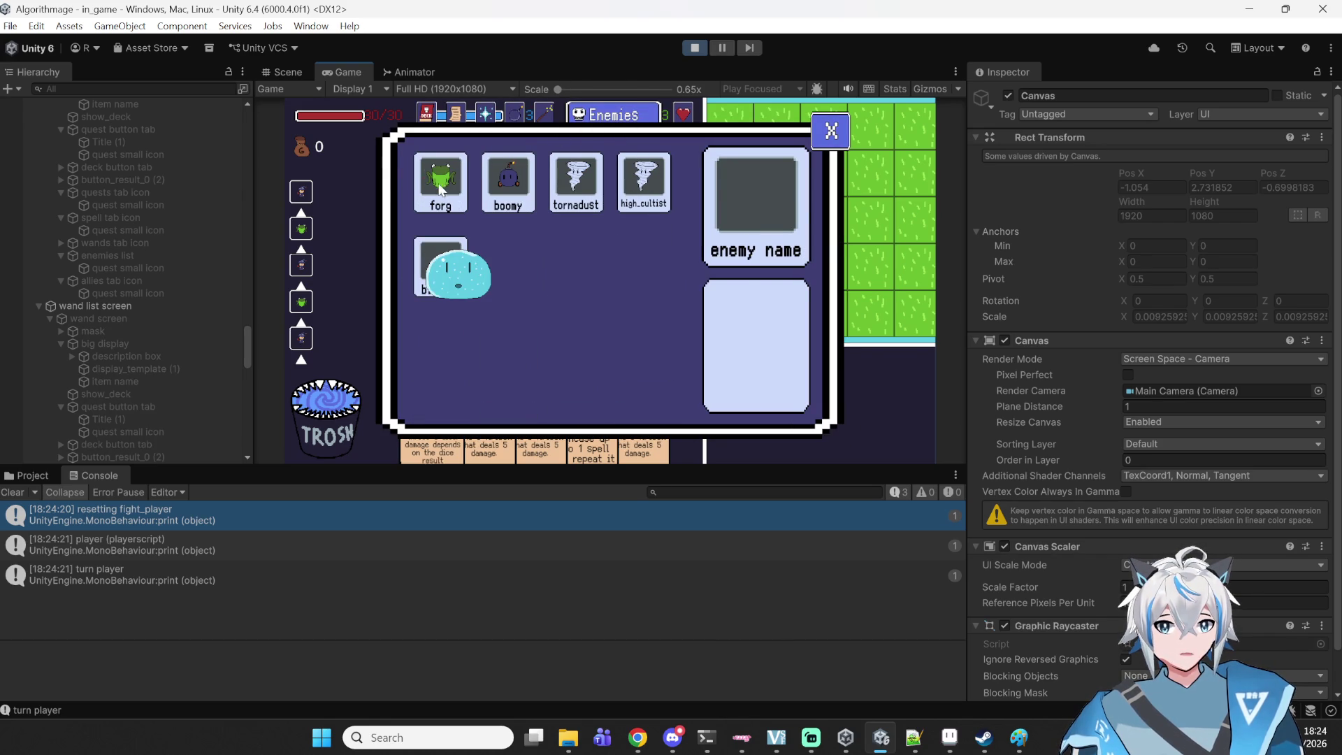
click(499, 184)
click(570, 186)
click(620, 186)
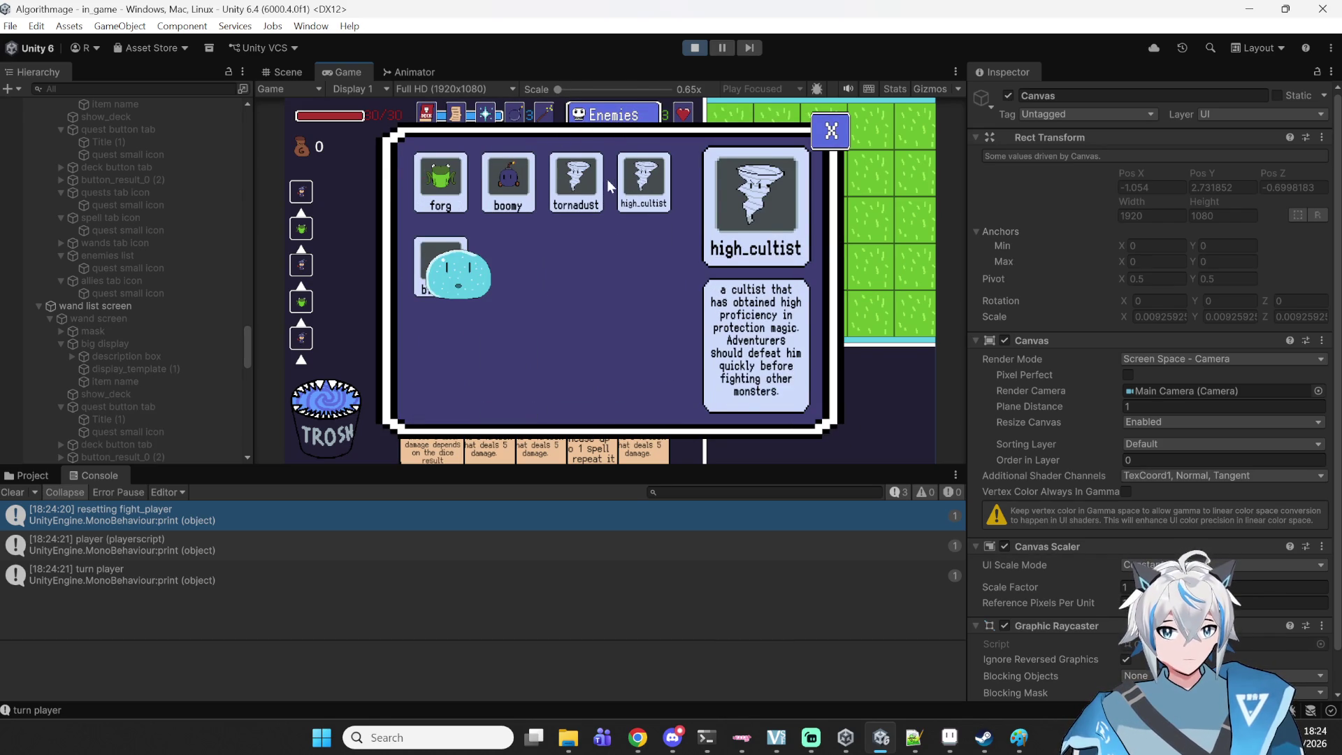
click(591, 186)
click(649, 189)
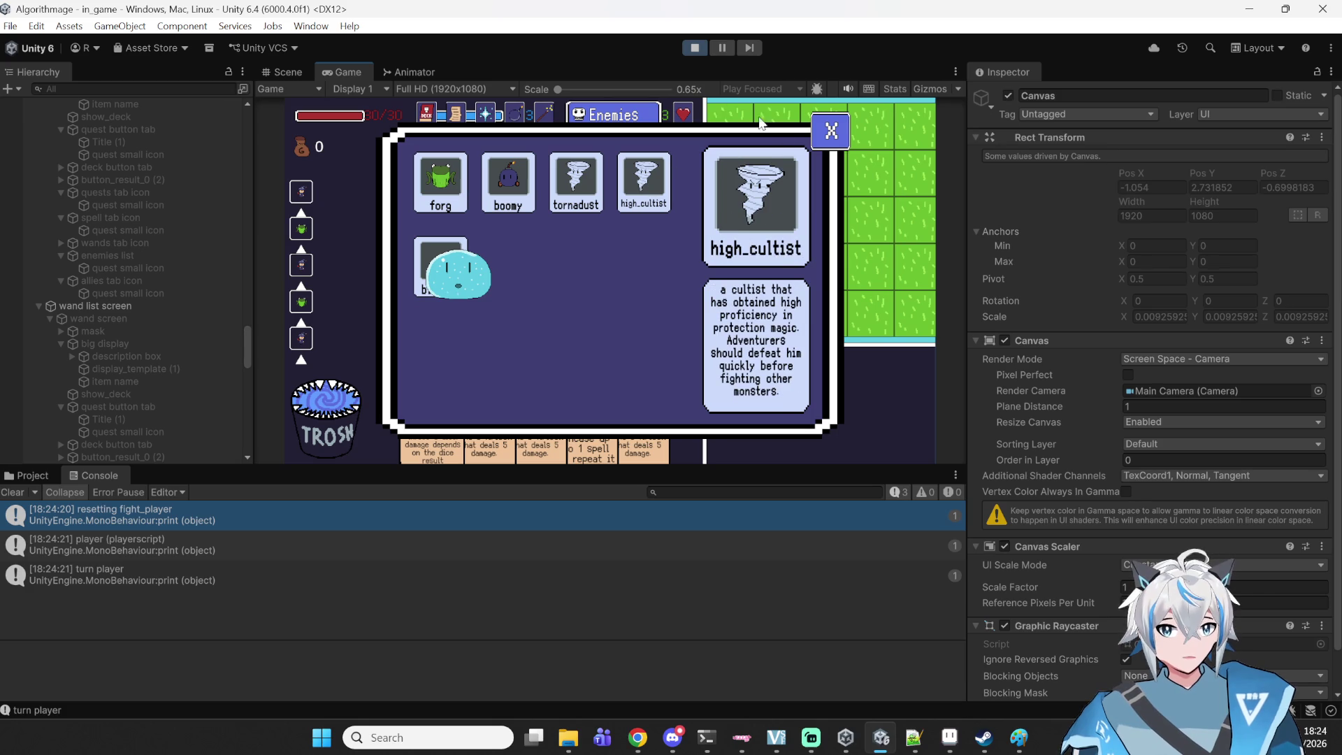
click(694, 49)
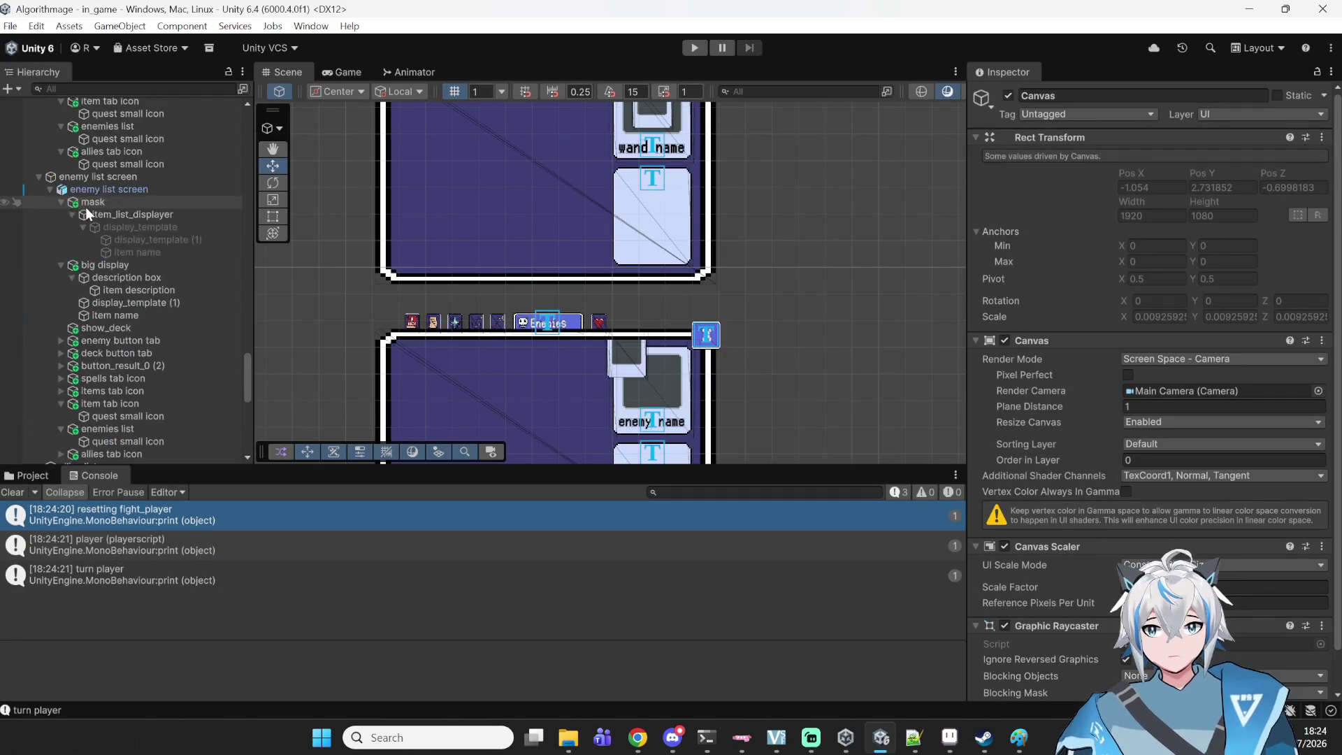
- Filter the Hierarchy for 'hig', select high_cultist, then clear the filter
scroll(123, 193, up, 2)
click(120, 89)
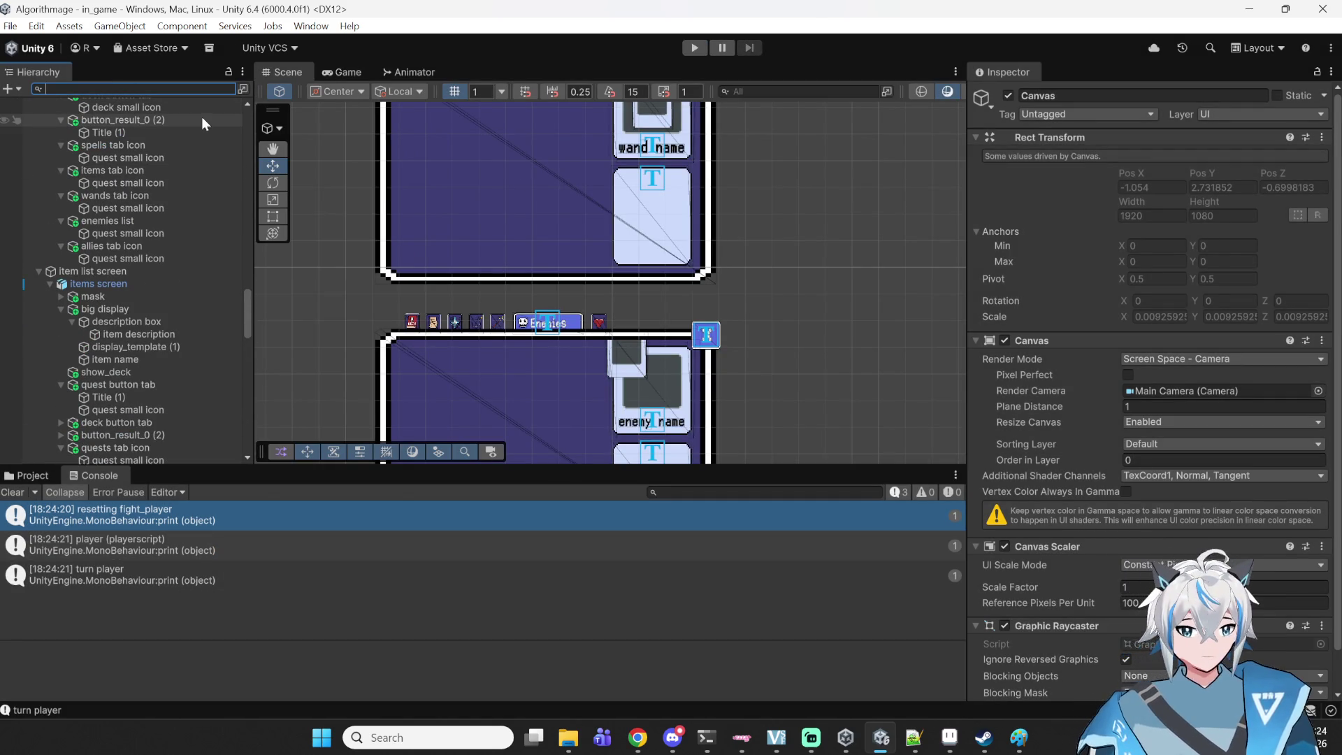
text(hig)
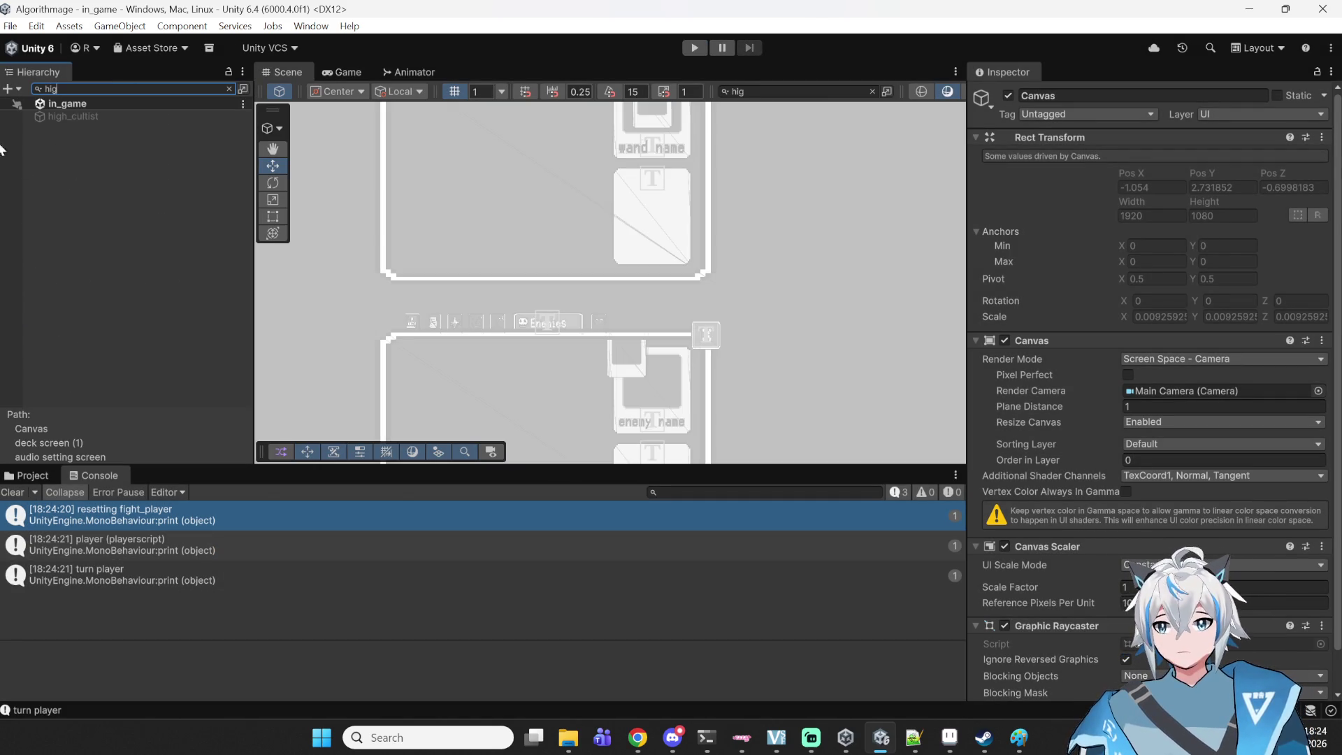
click(124, 118)
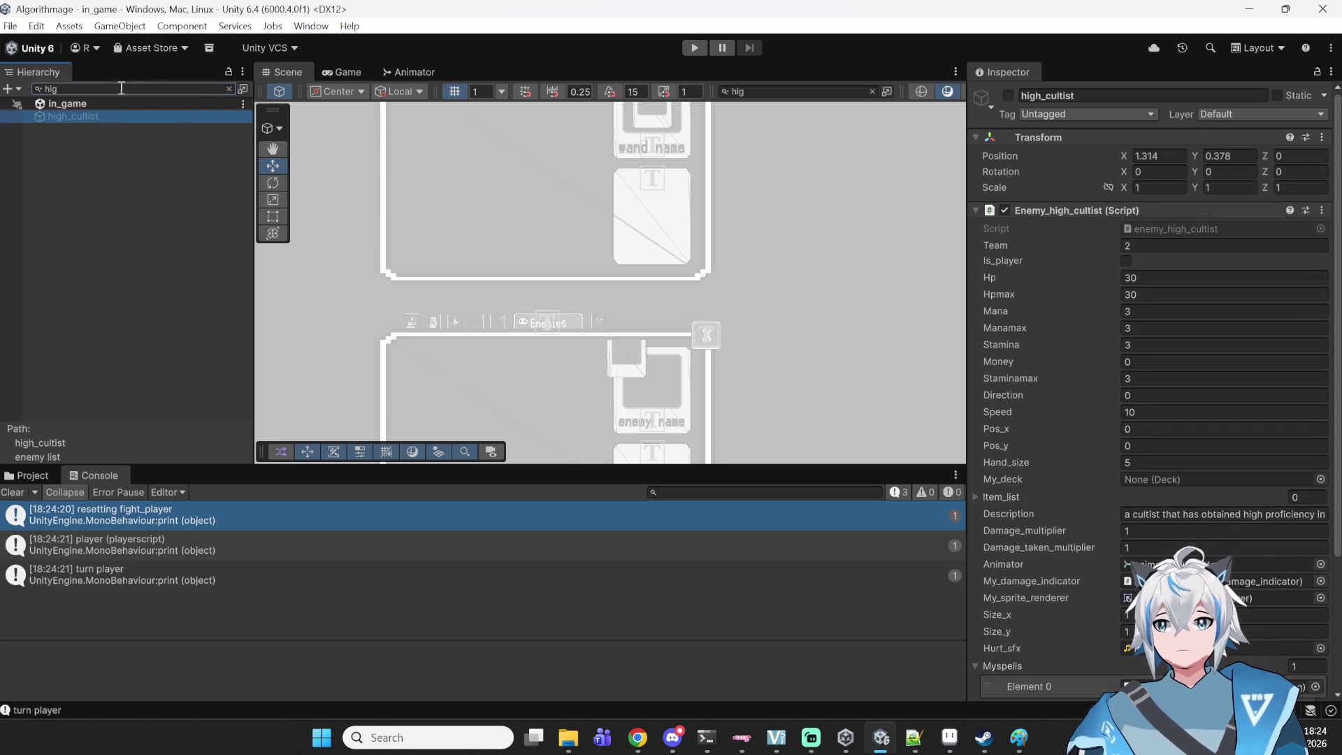
click(117, 89)
key(BackSpace)
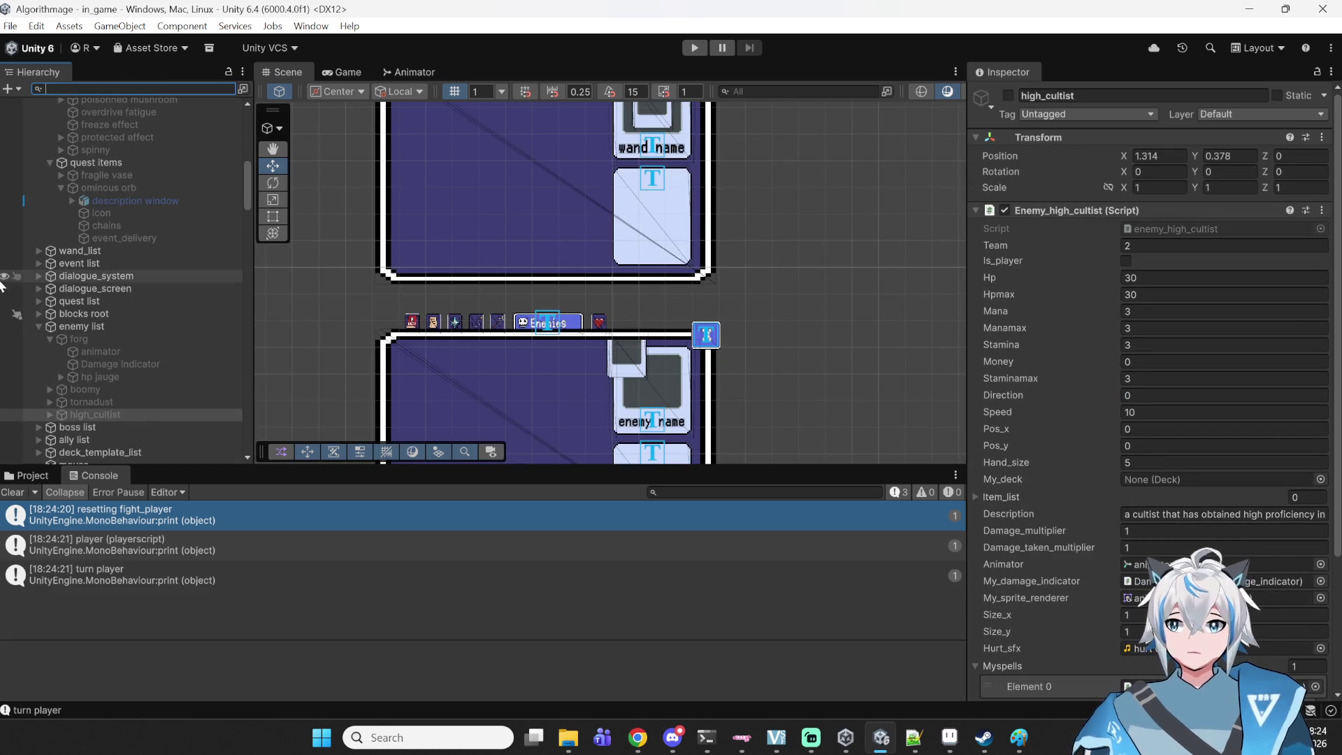
- Follow high_cultist's My_sprite_renderer reference to select its animator child object
scroll(190, 311, down, 2)
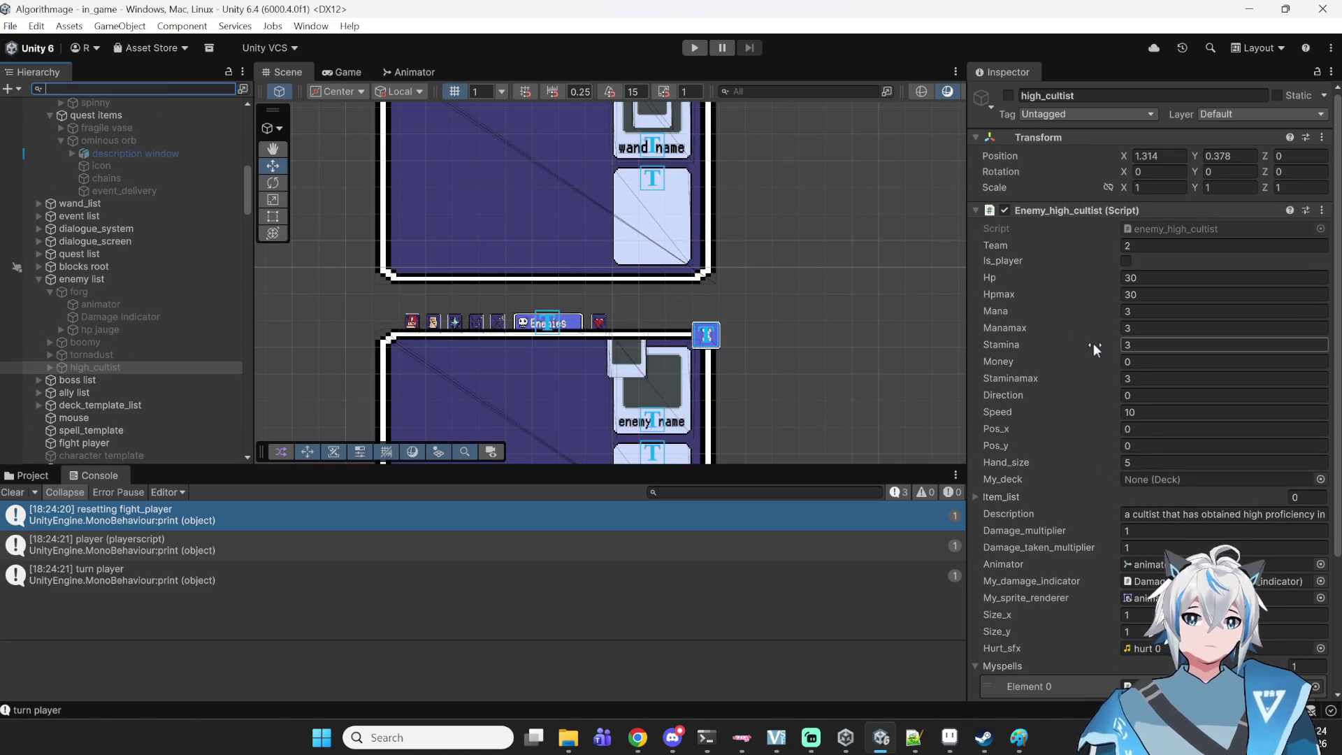
scroll(1043, 276, down, 1)
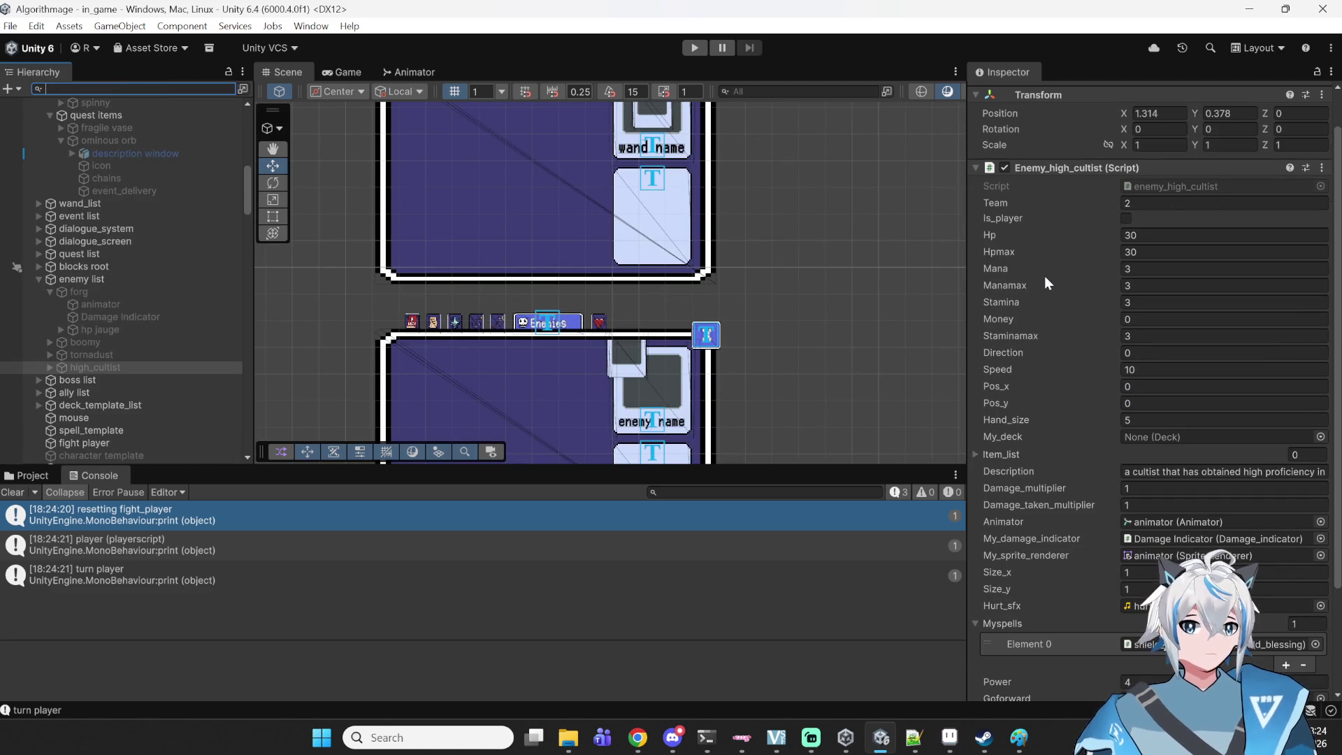
scroll(1038, 279, down, 2)
scroll(1038, 284, up, 3)
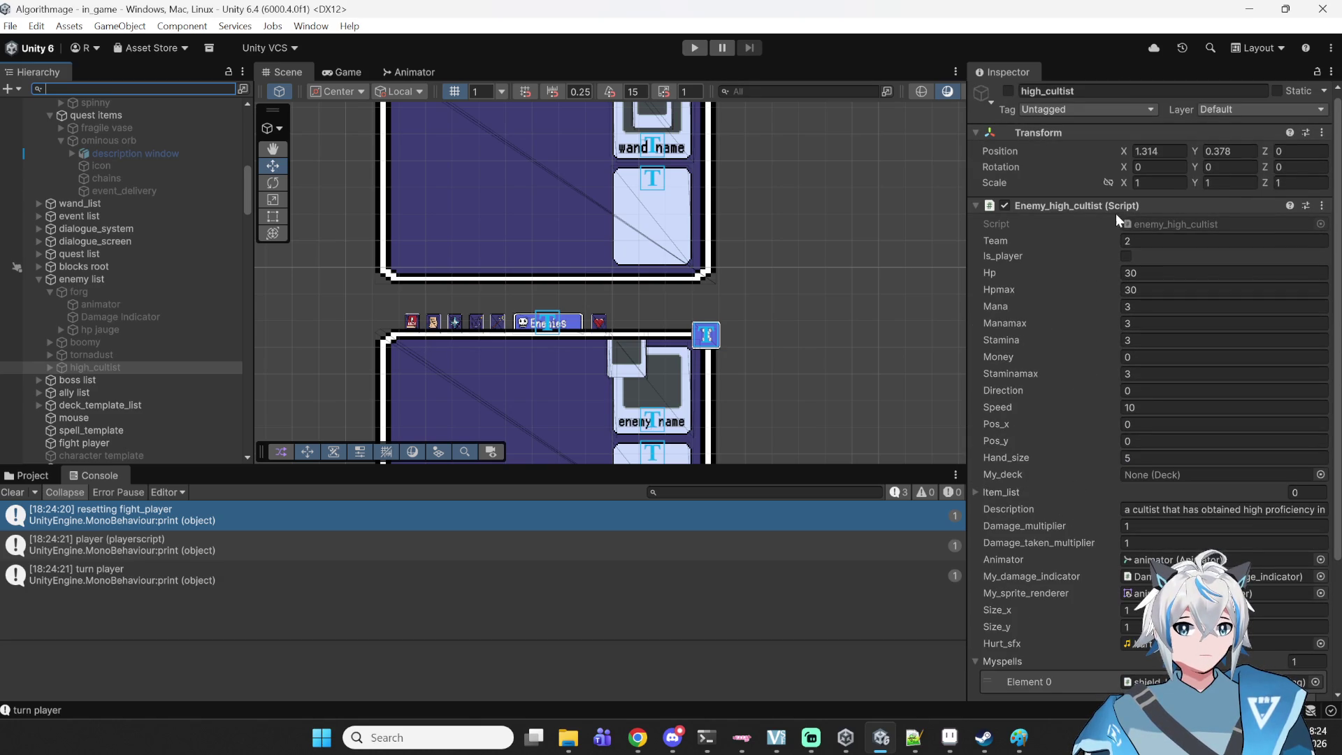
scroll(1134, 491, down, 2)
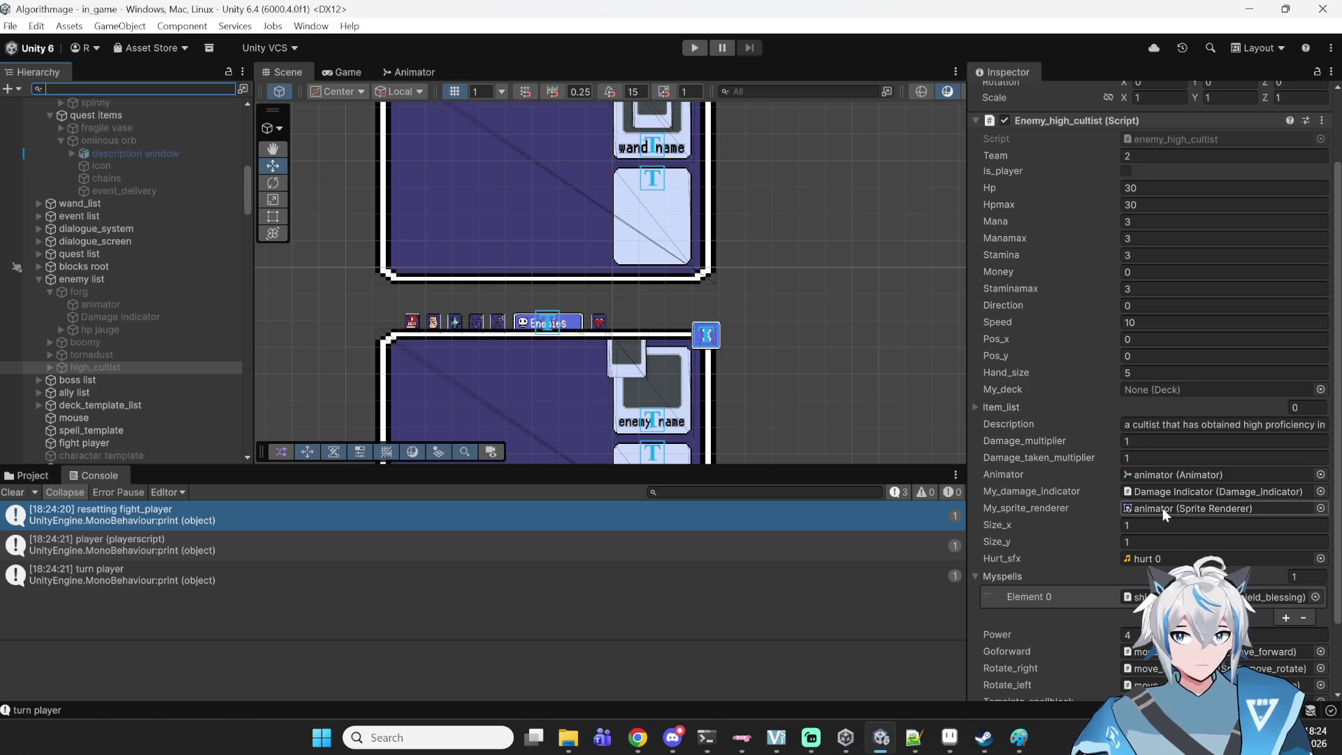
click(1163, 509)
click(125, 381)
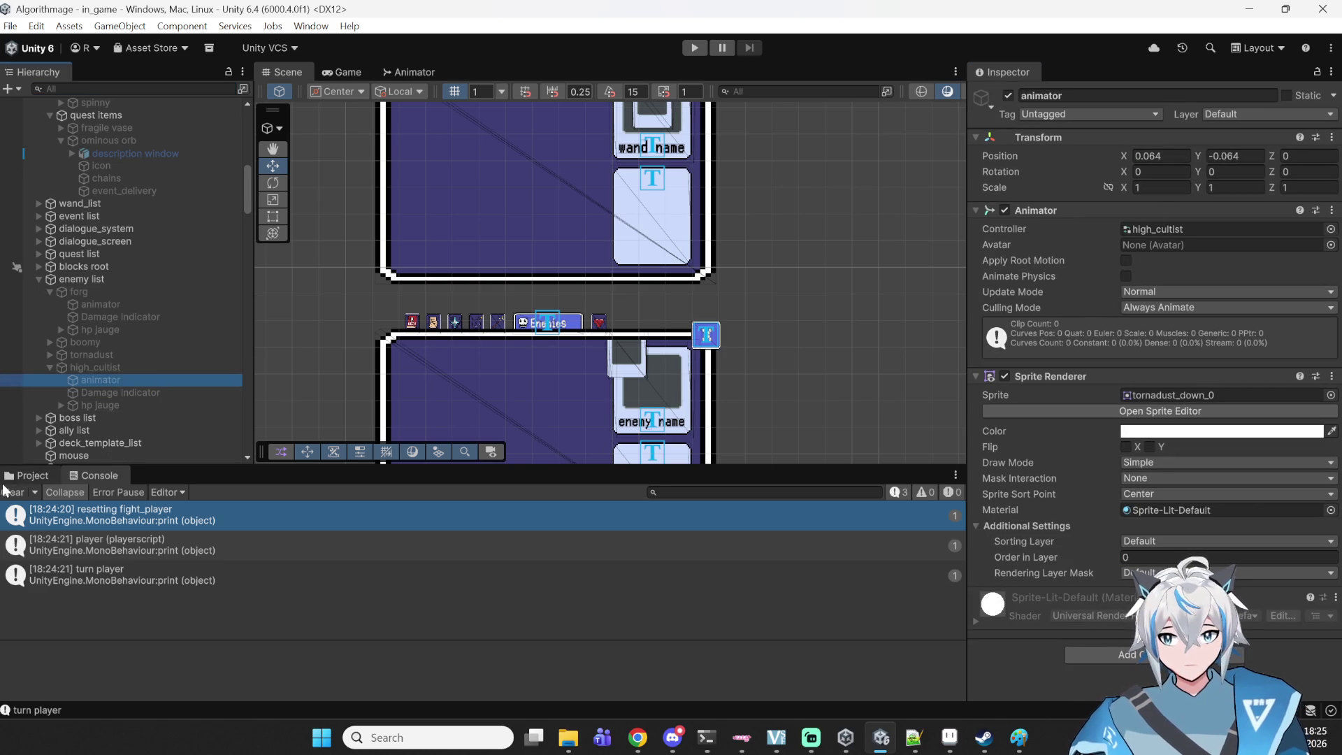
- Browse the Project assets to the enemies/high_cultist folder and expand the advanced cultist sprites
click(25, 475)
scroll(654, 577, up, 5)
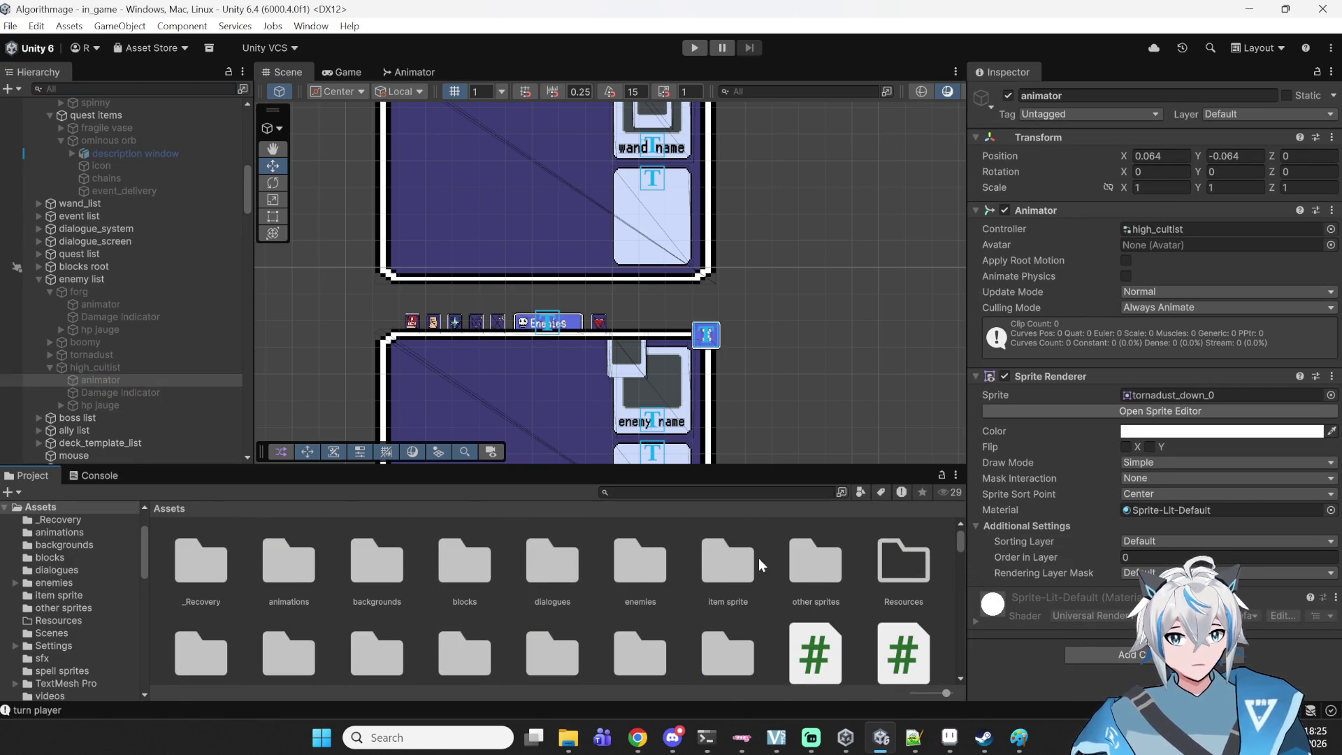
double_click(647, 578)
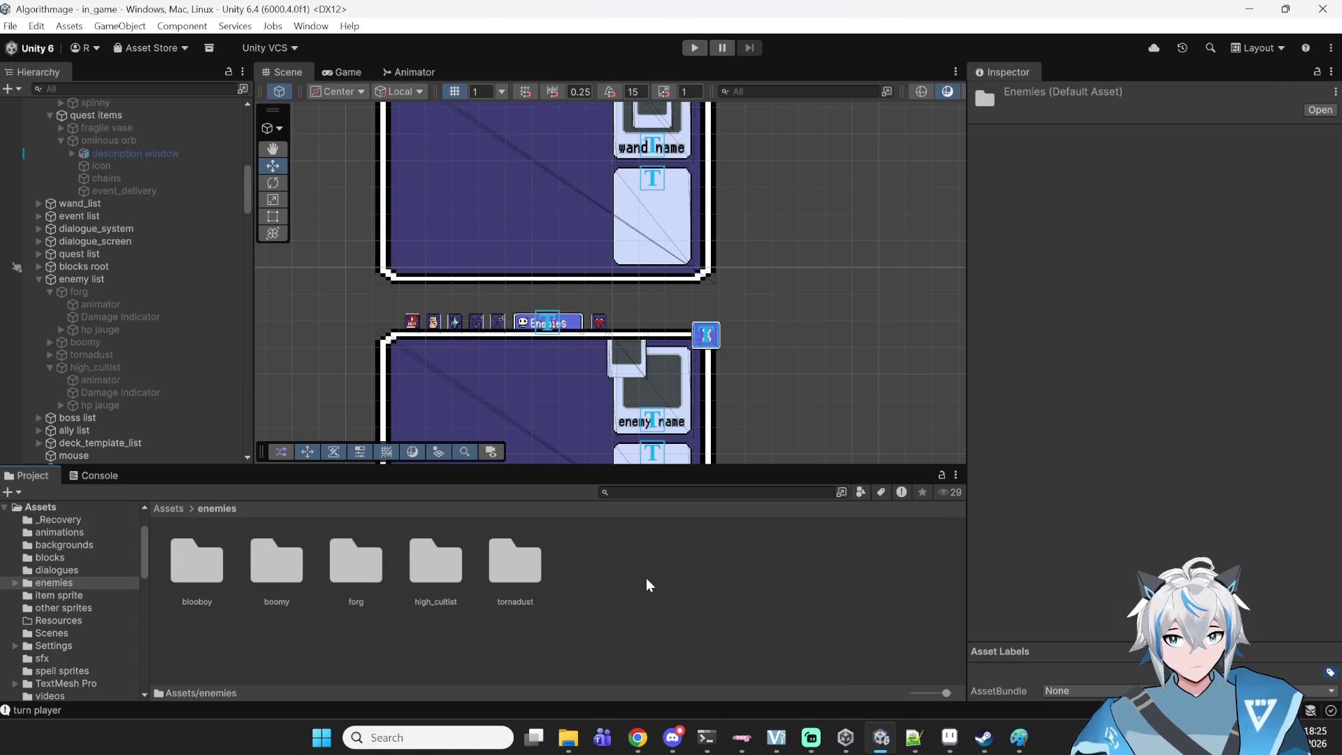
click(116, 379)
double_click(447, 570)
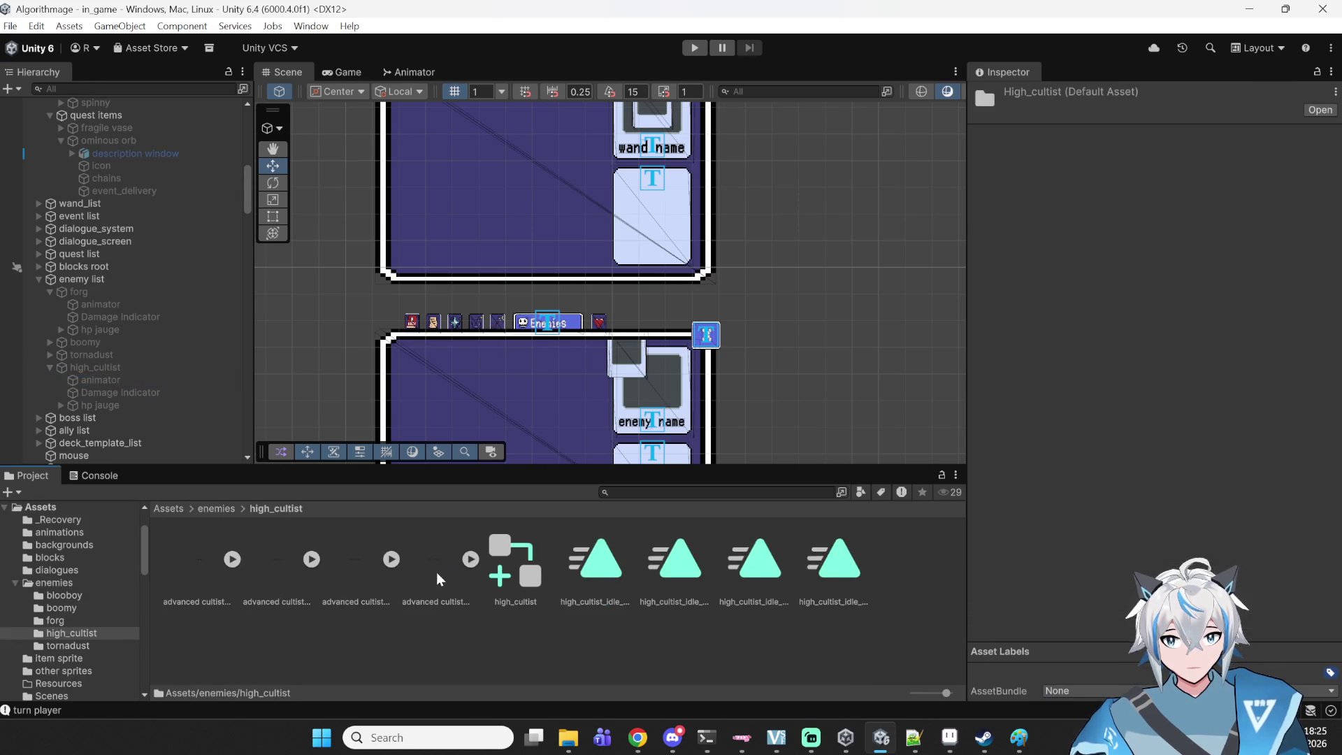
click(233, 559)
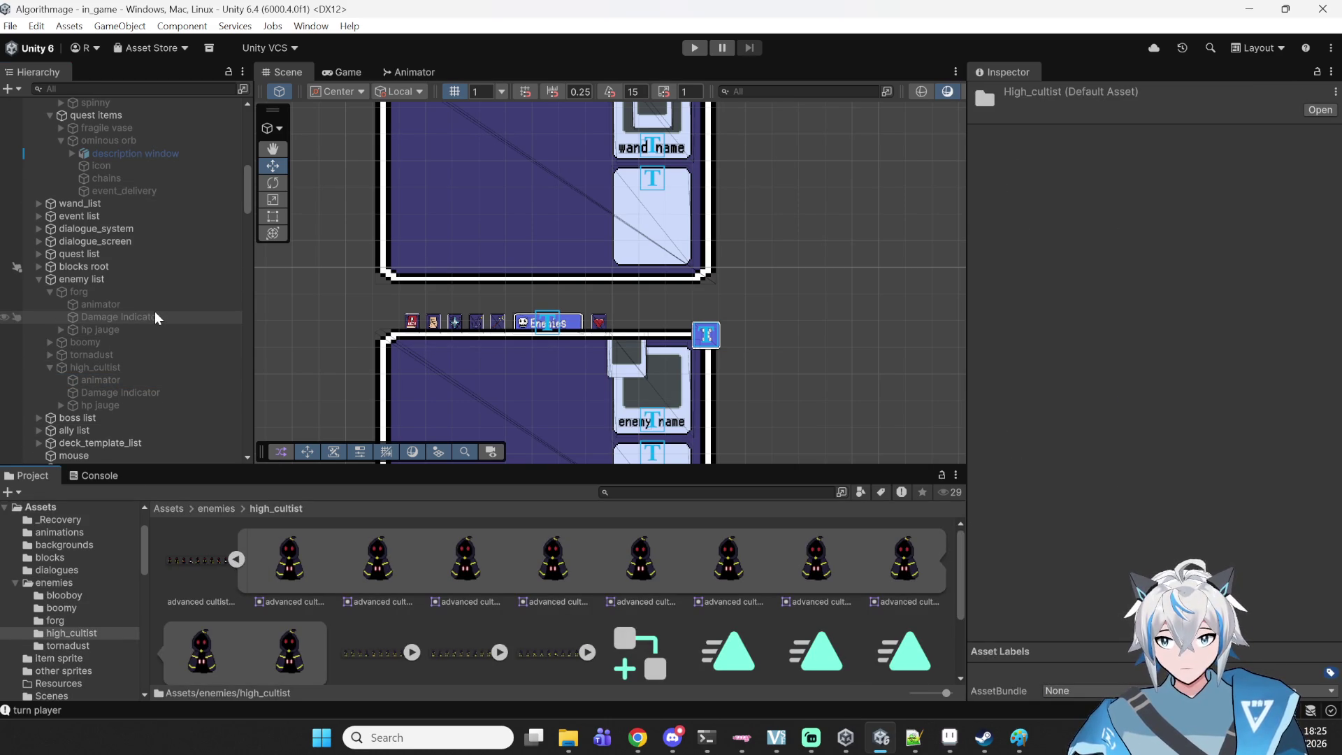
- Assign the advanced cultist_idle_down_0 sprite to the animator's Sprite Renderer and save the scene
click(135, 381)
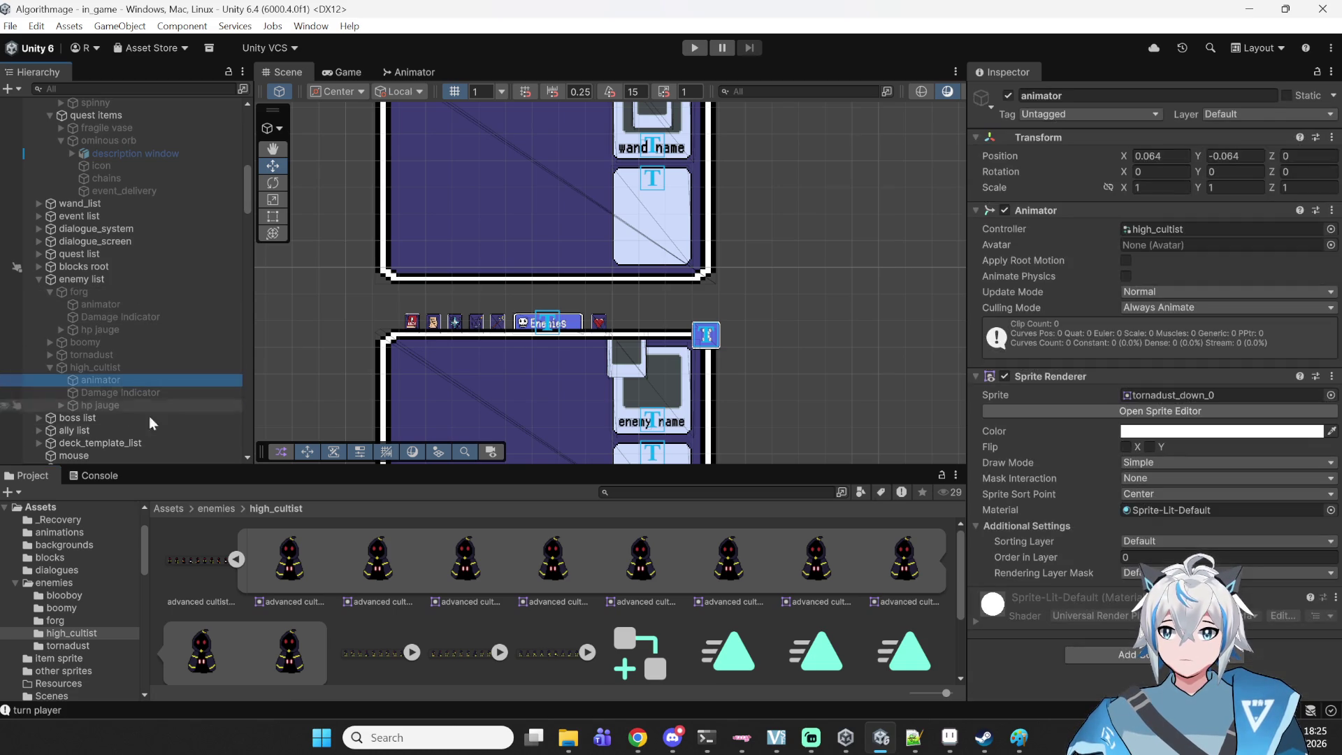
drag(1193, 400, 1188, 395)
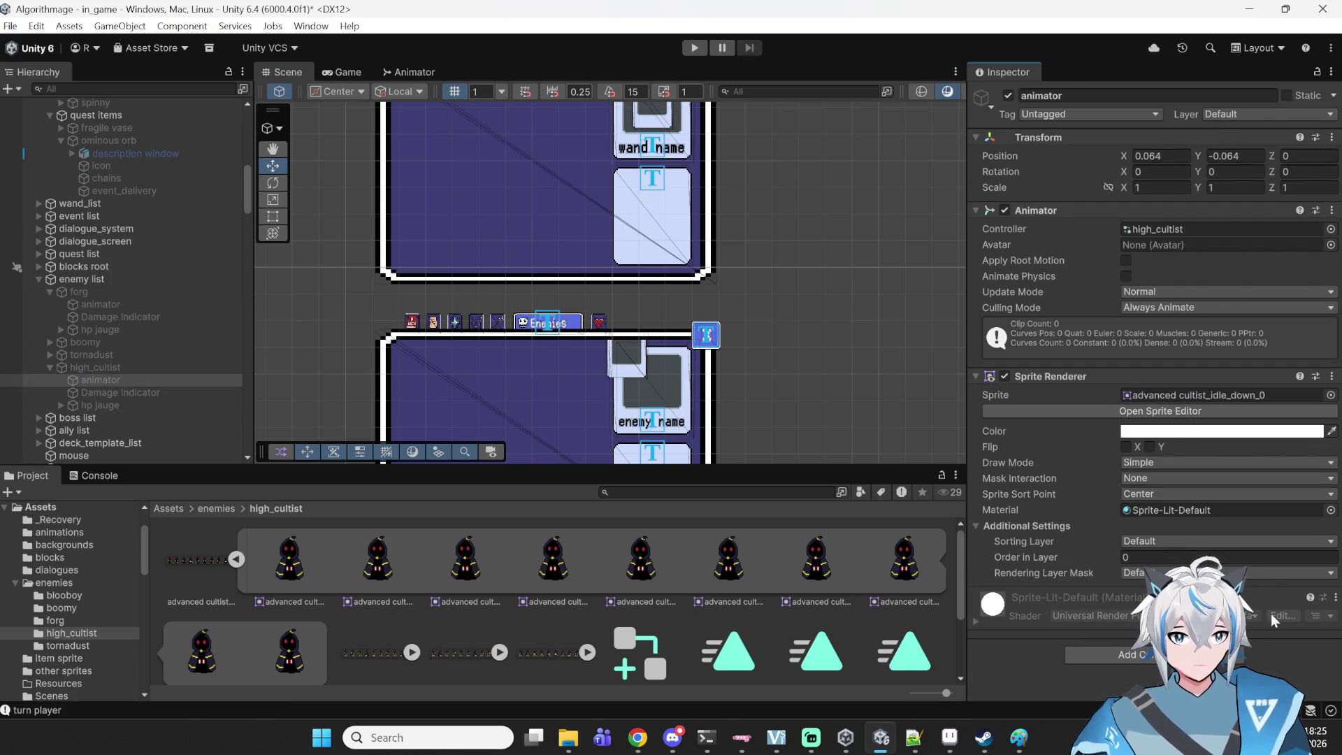
key(ctrl+s)
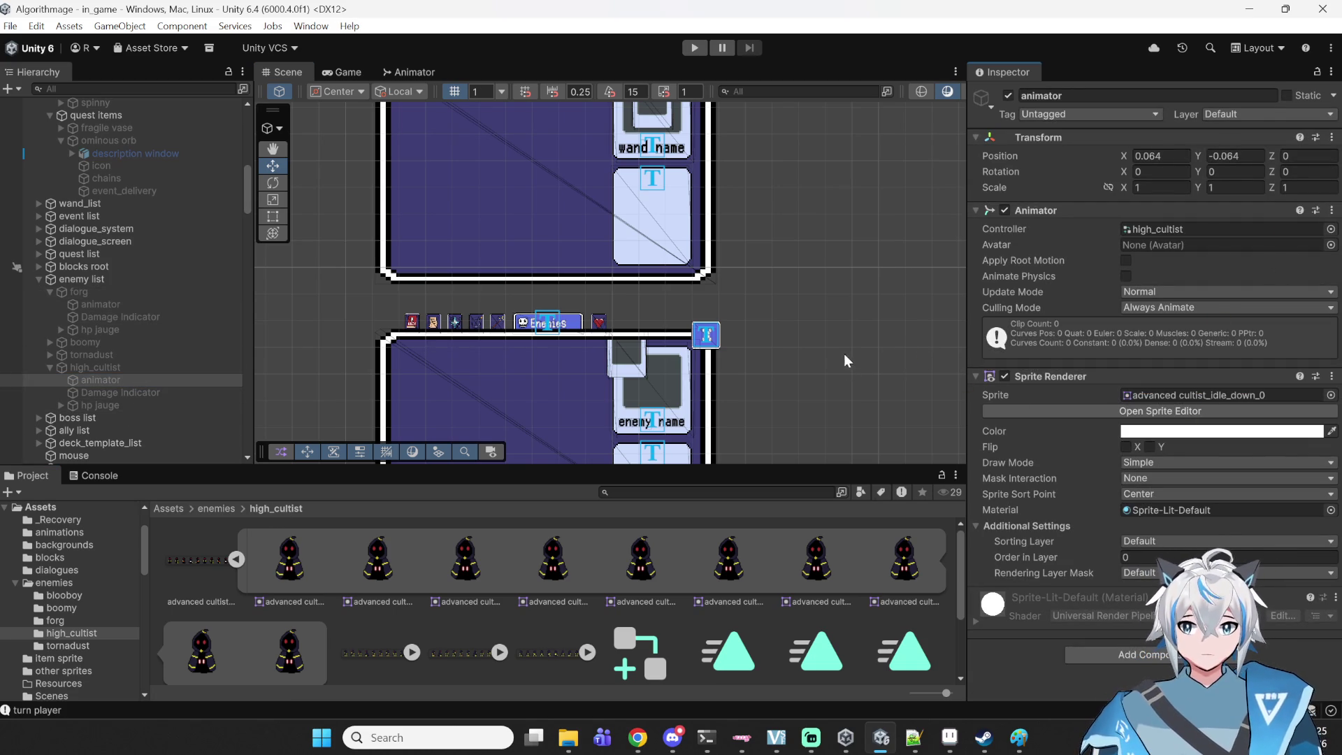
- Play the game, start a new game, enter a battle from the map and show the Enemies list
click(694, 48)
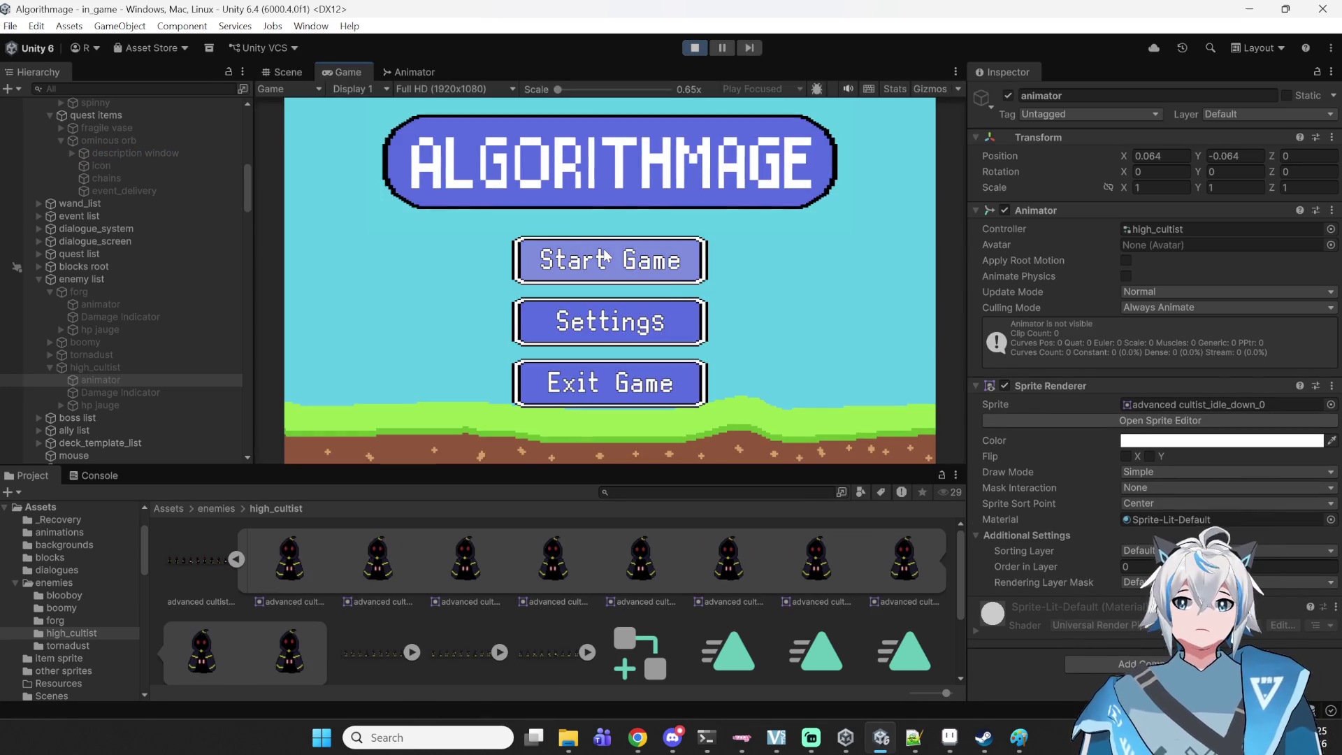
click(549, 258)
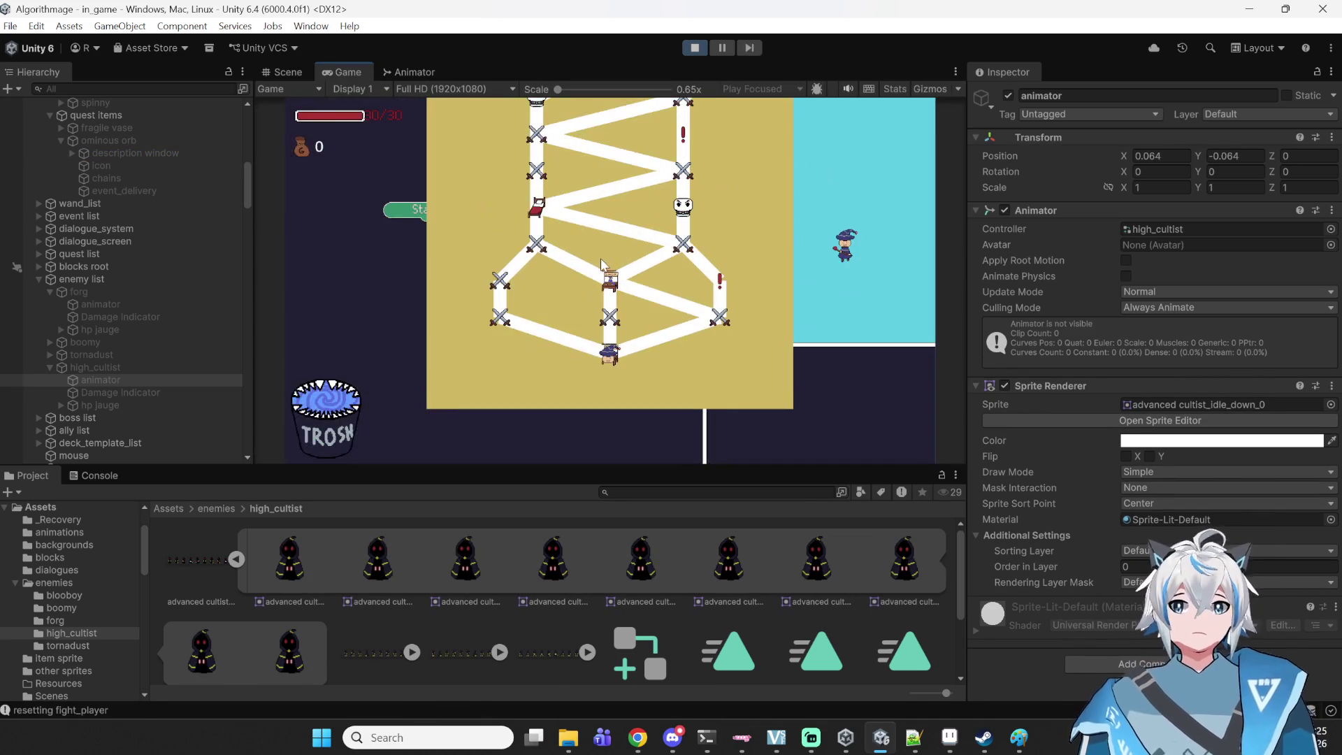
click(602, 267)
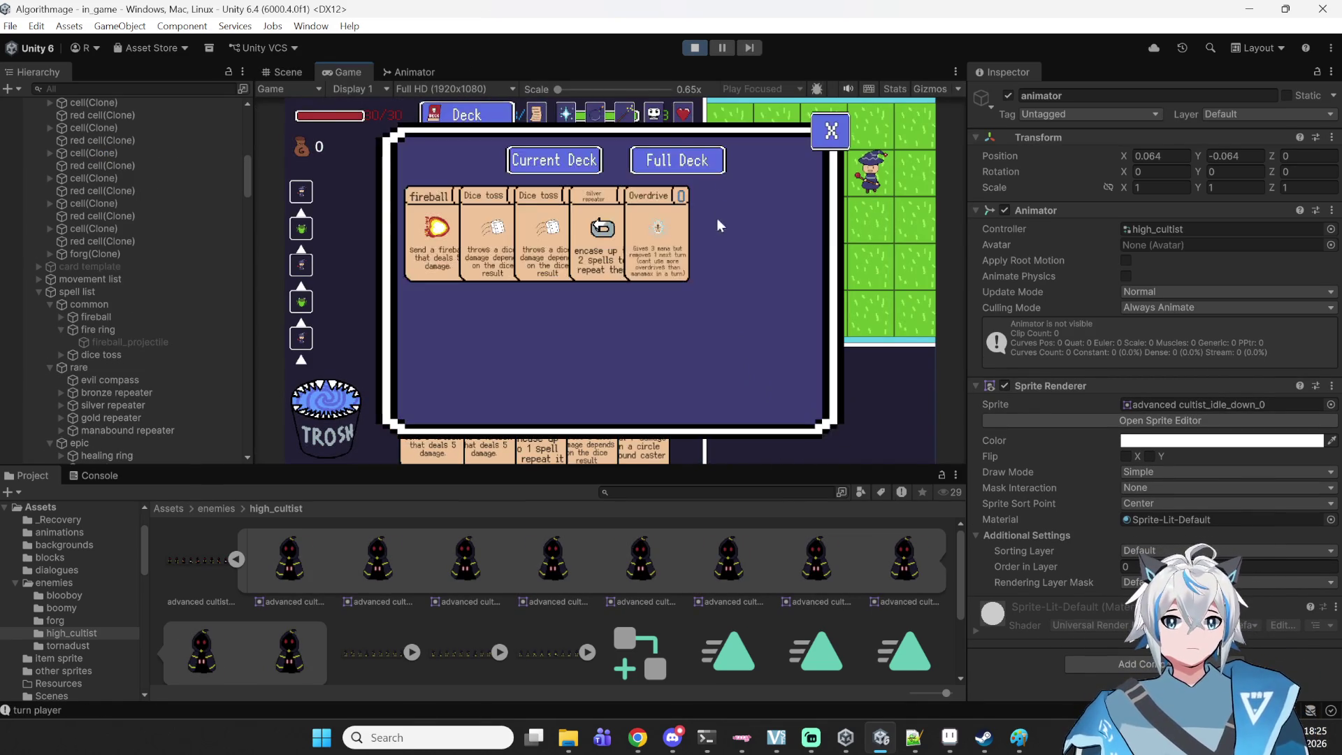
key(e)
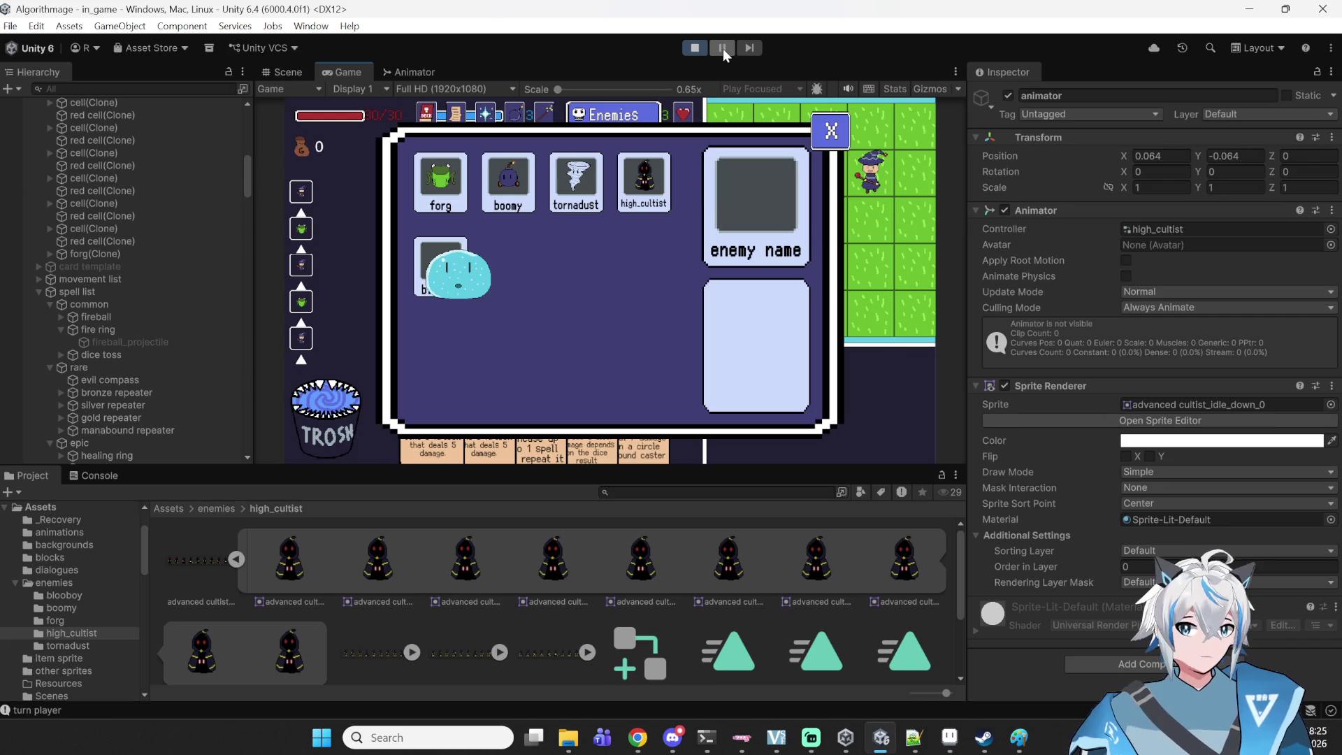
- Pause the running game and frame the selected animator object in Scene view
click(723, 48)
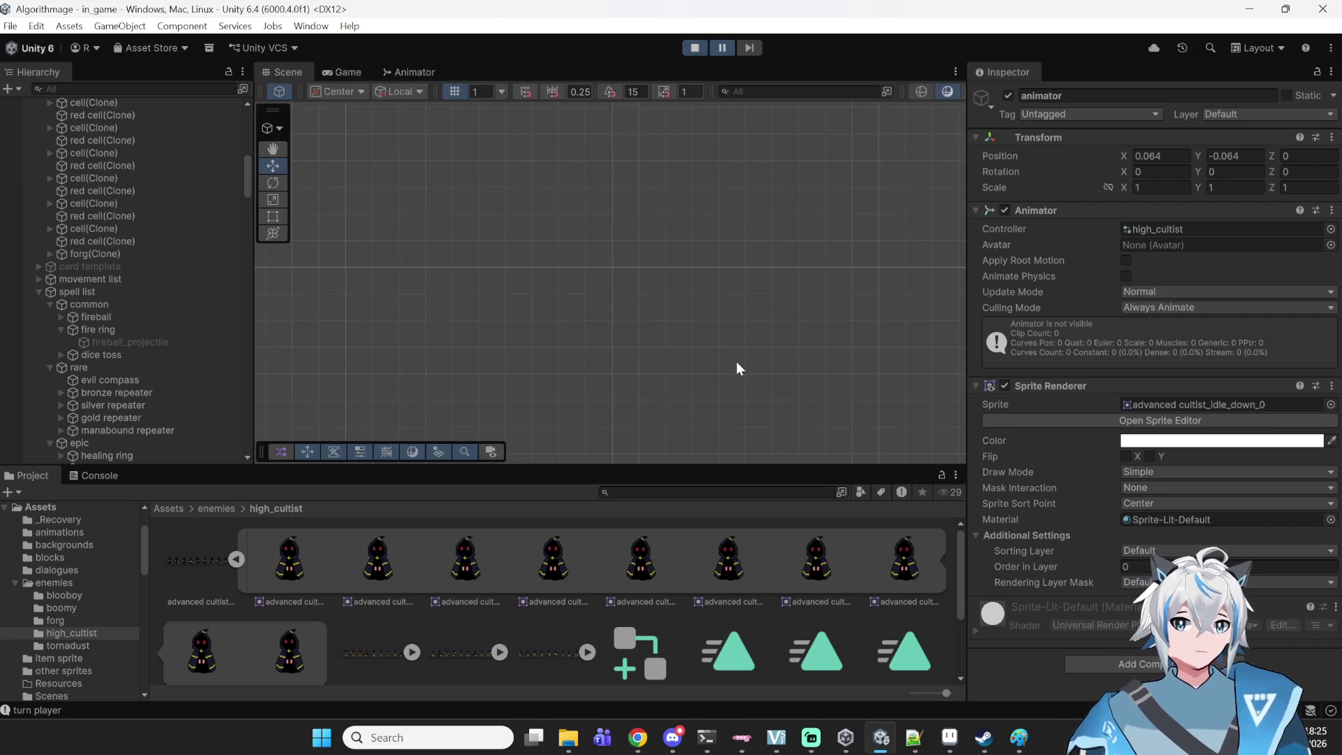
click(719, 46)
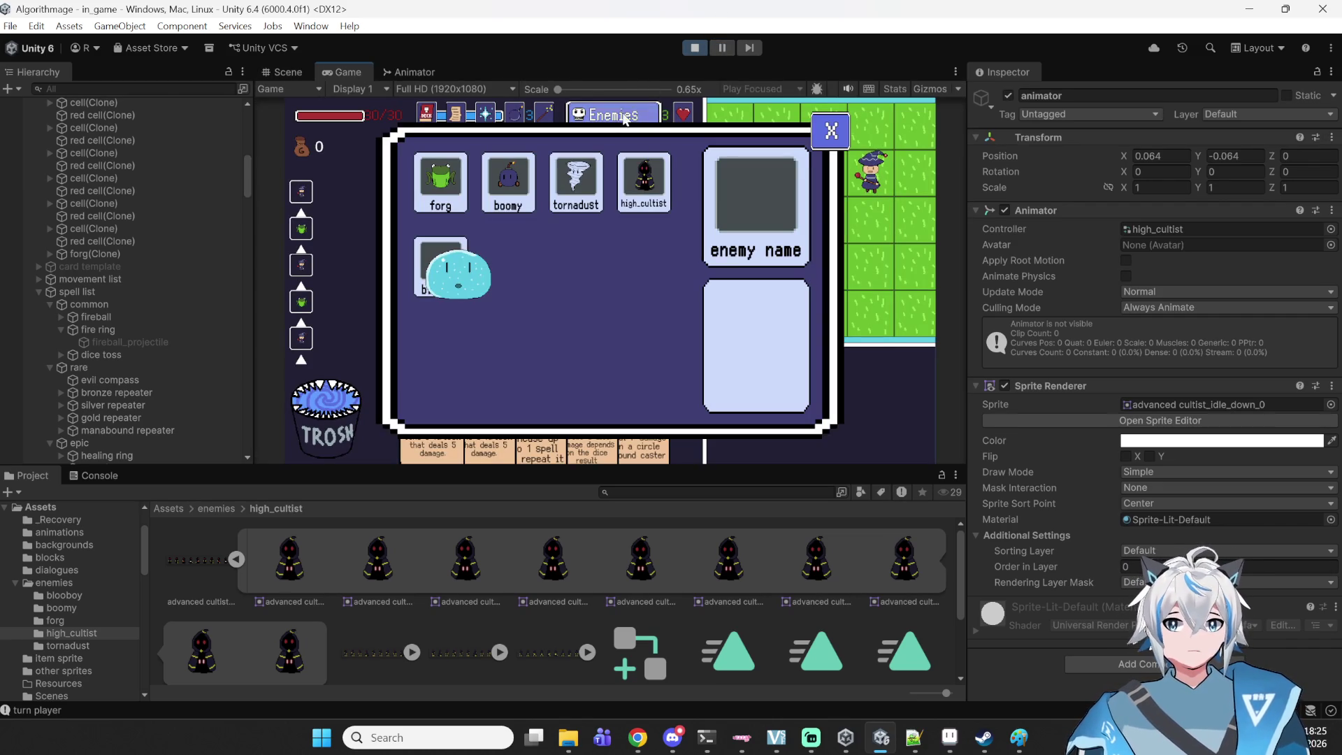
click(722, 48)
click(723, 48)
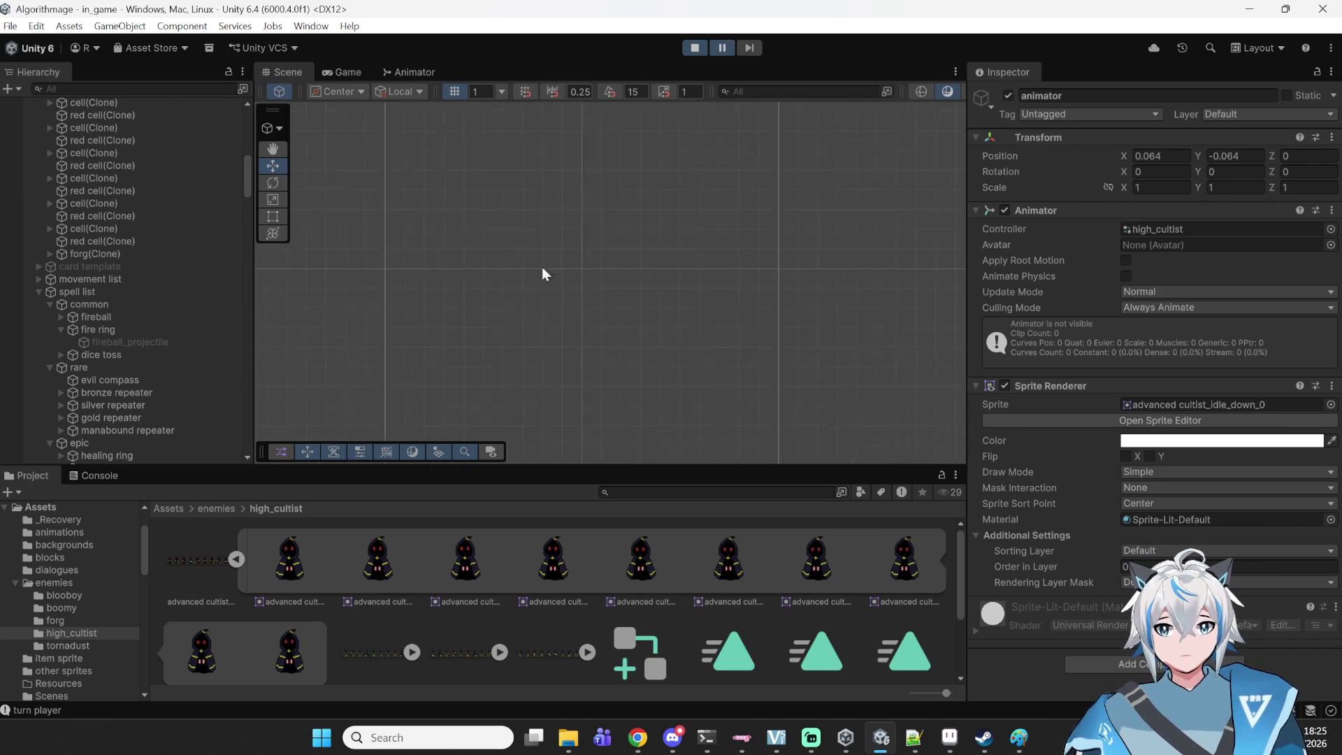
key(f)
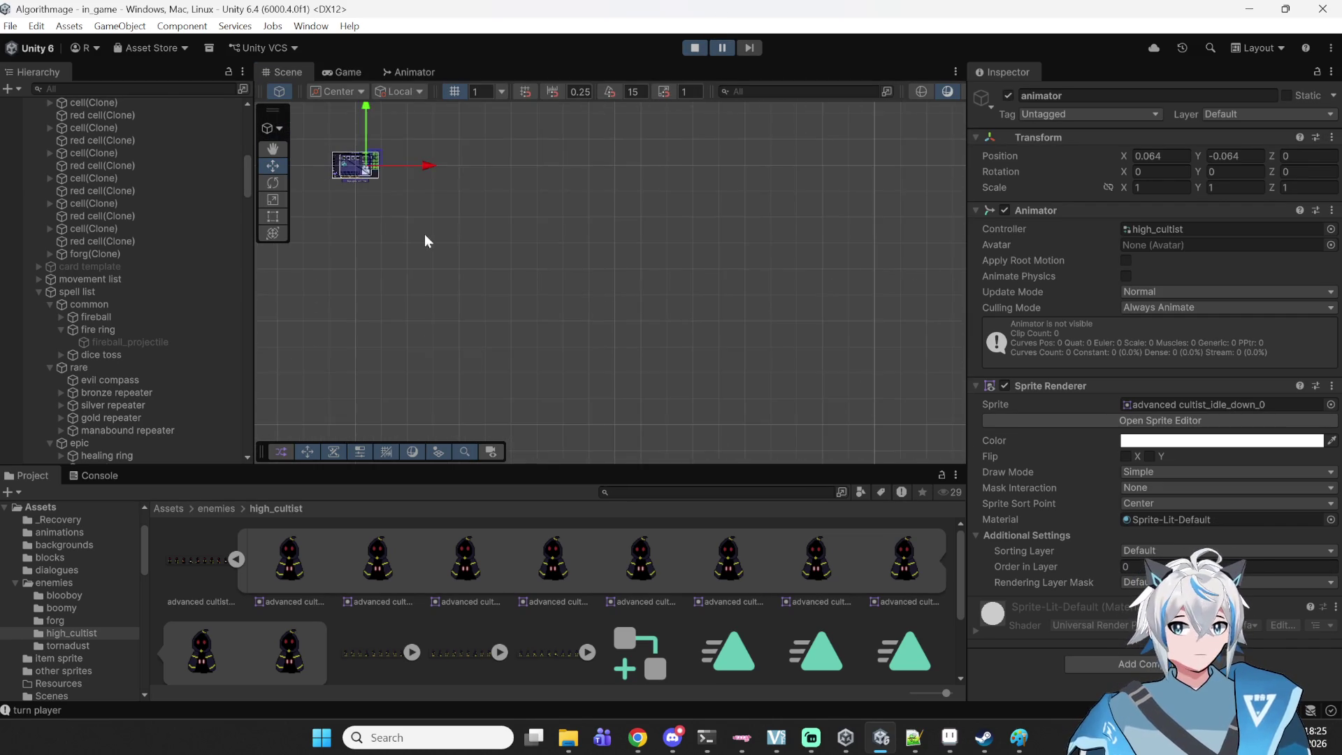
scroll(563, 198, up, 5)
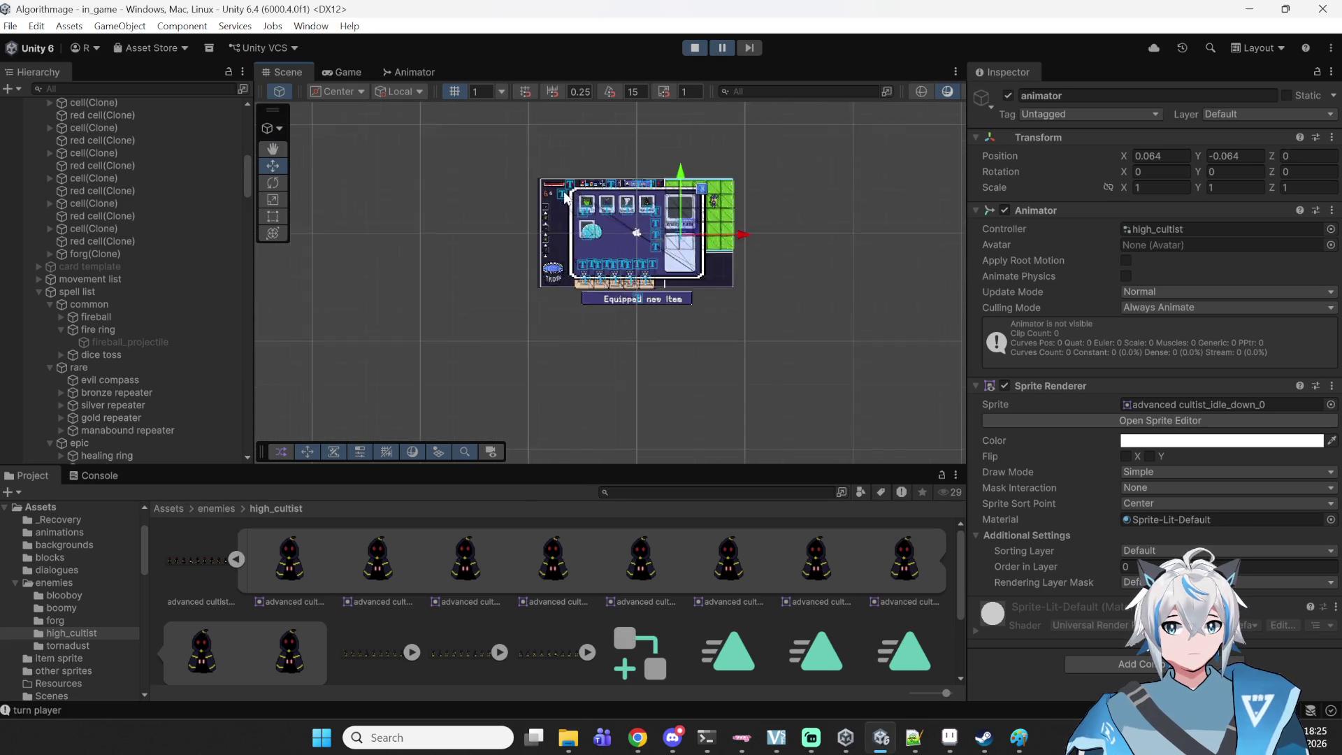
- Select the blooboy display_template (1) in the enemy list, then stop play mode
click(596, 241)
click(596, 241)
click(596, 242)
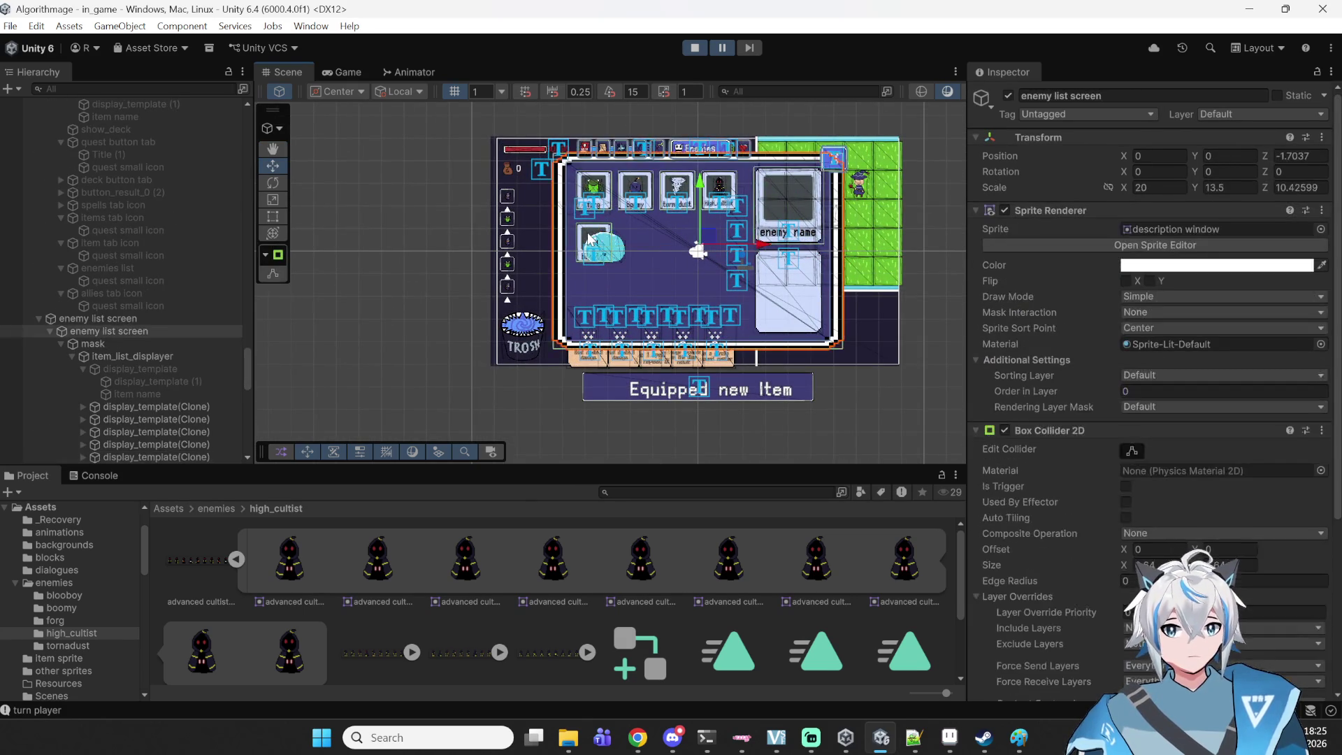
click(595, 243)
click(596, 244)
click(596, 246)
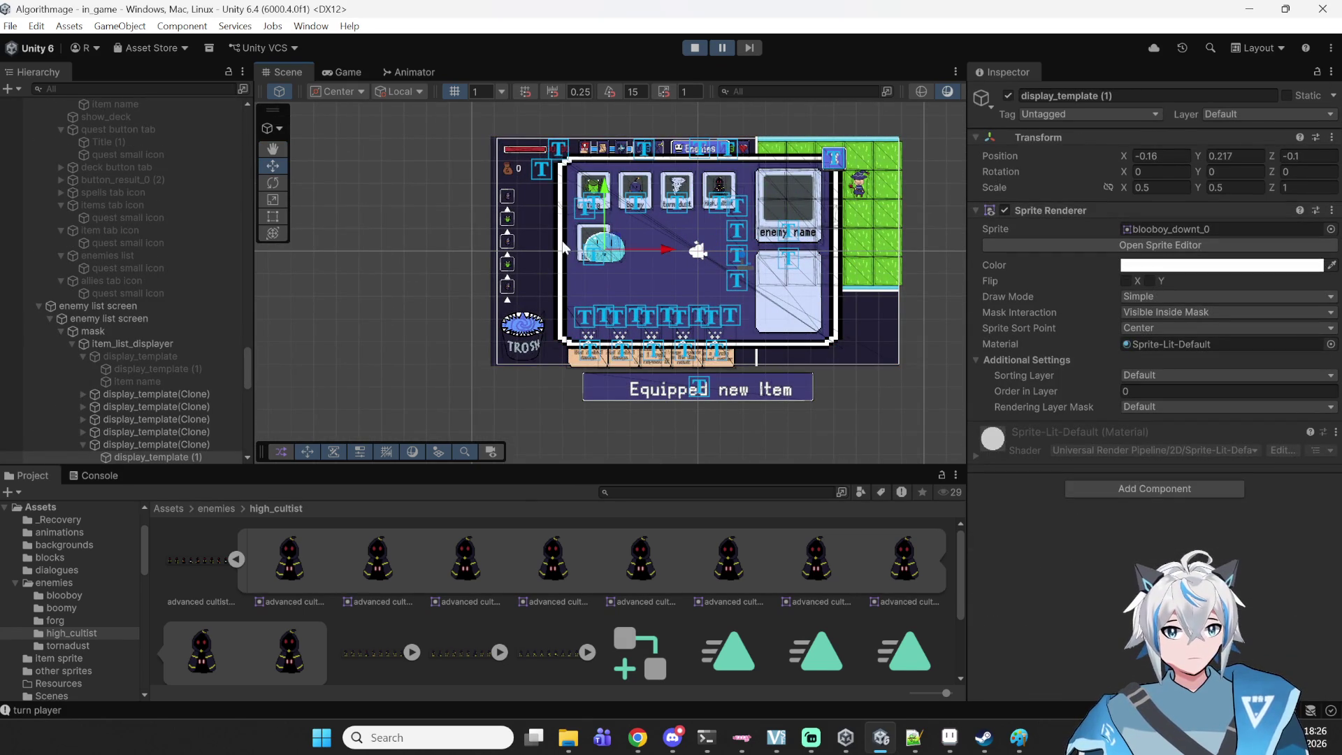
scroll(144, 367, down, 6)
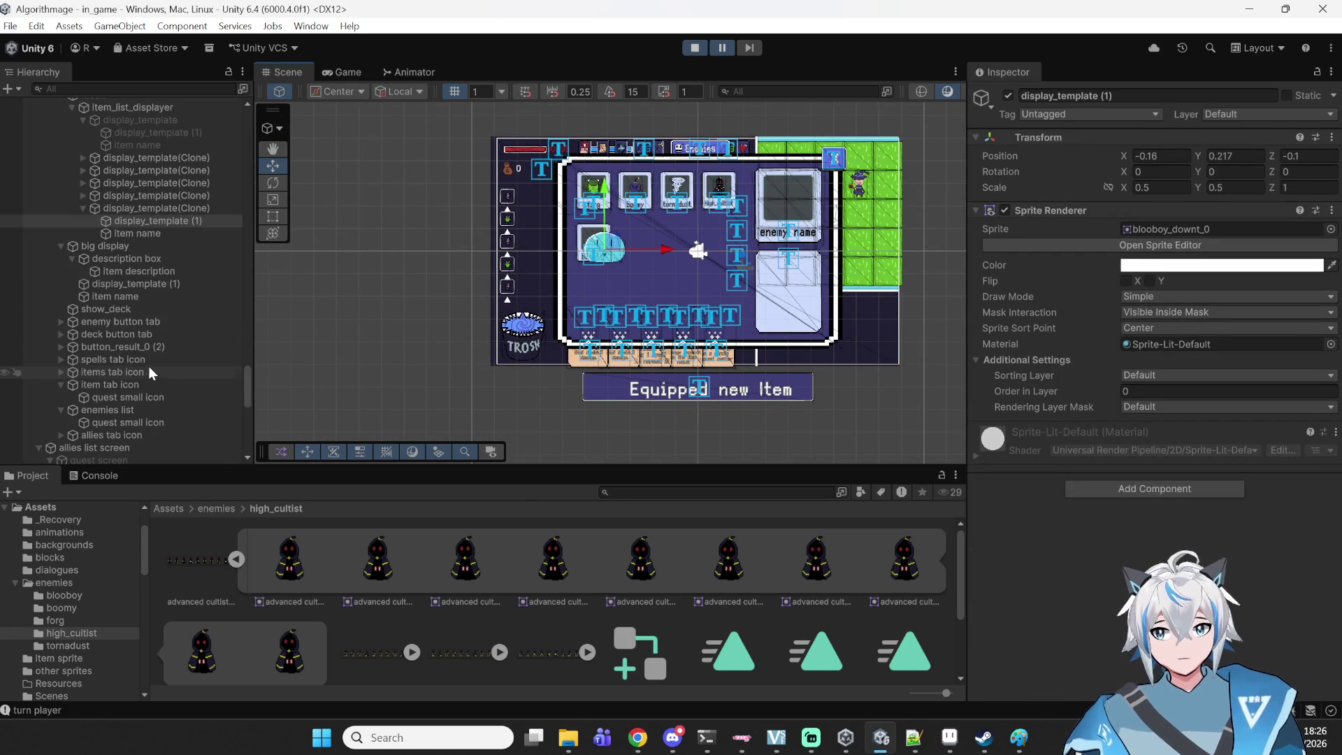
click(165, 224)
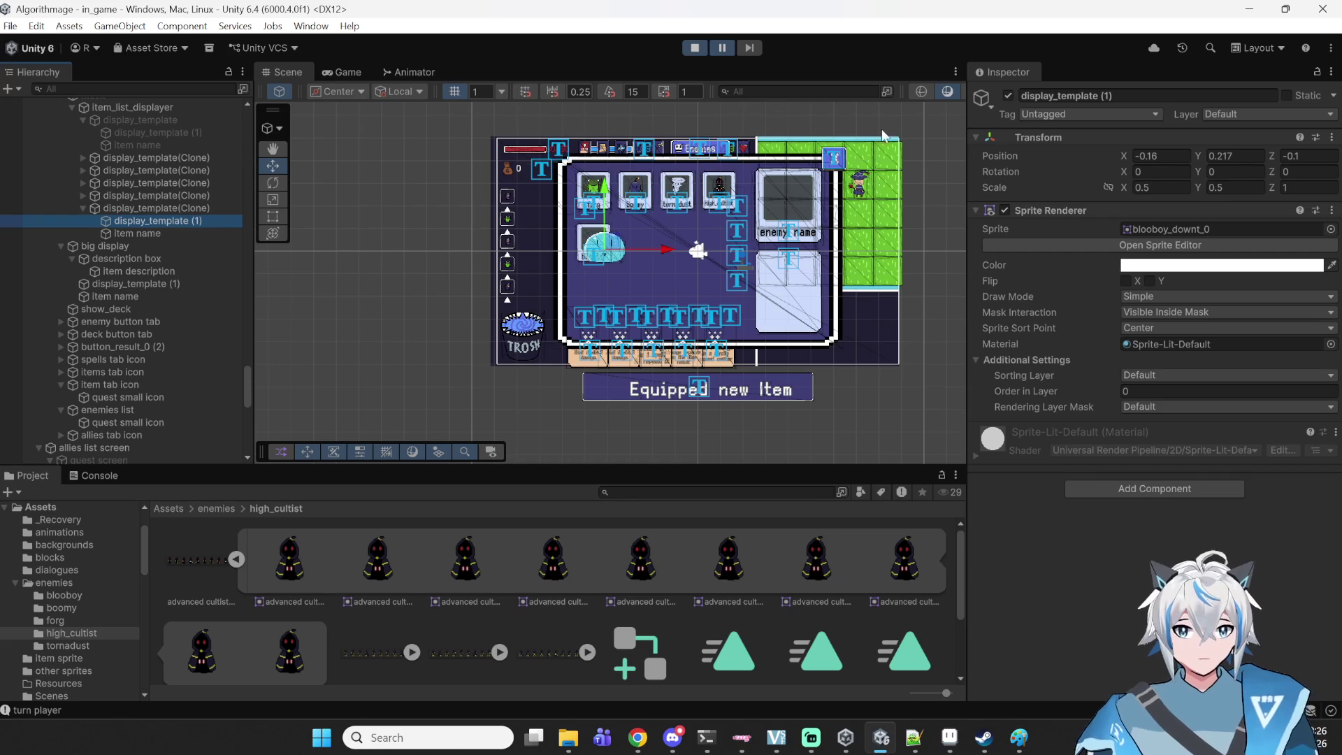
click(699, 52)
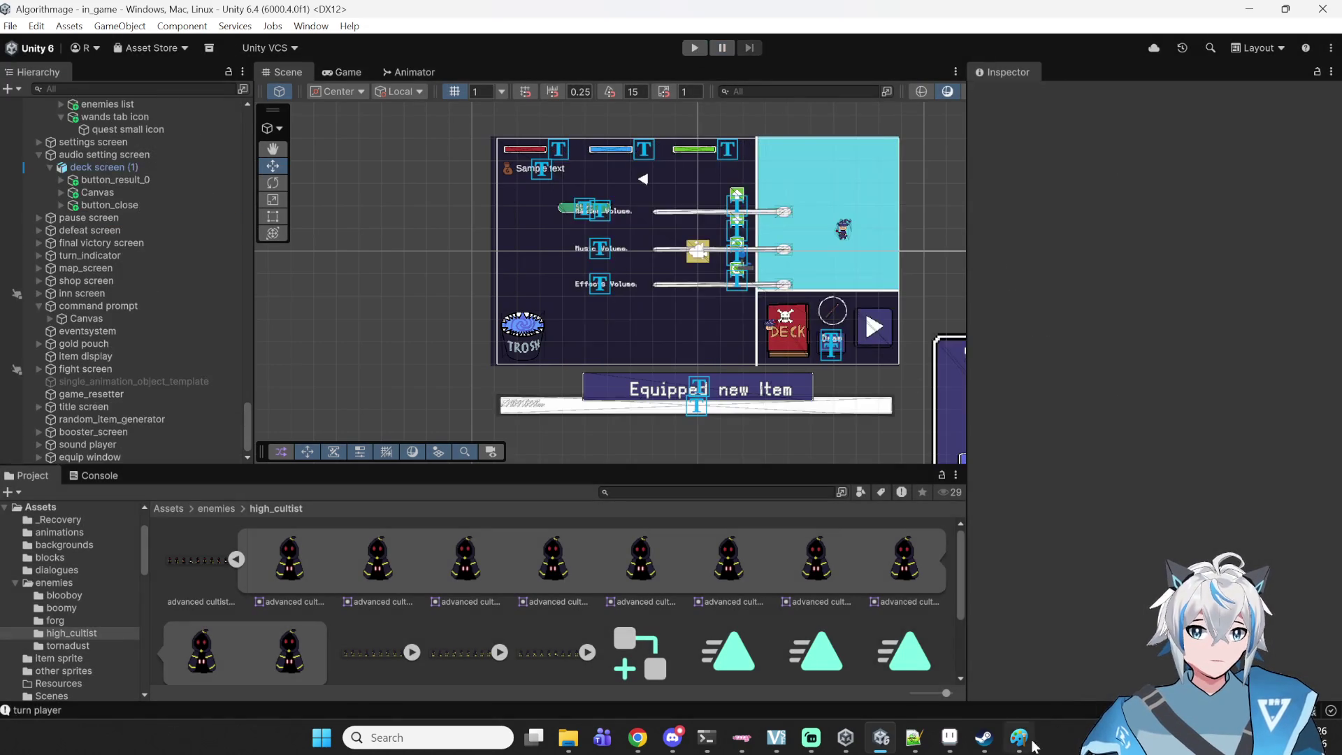
- Switch to Notepad++ and look through the boardscript.cs and character.cs tabs
click(914, 737)
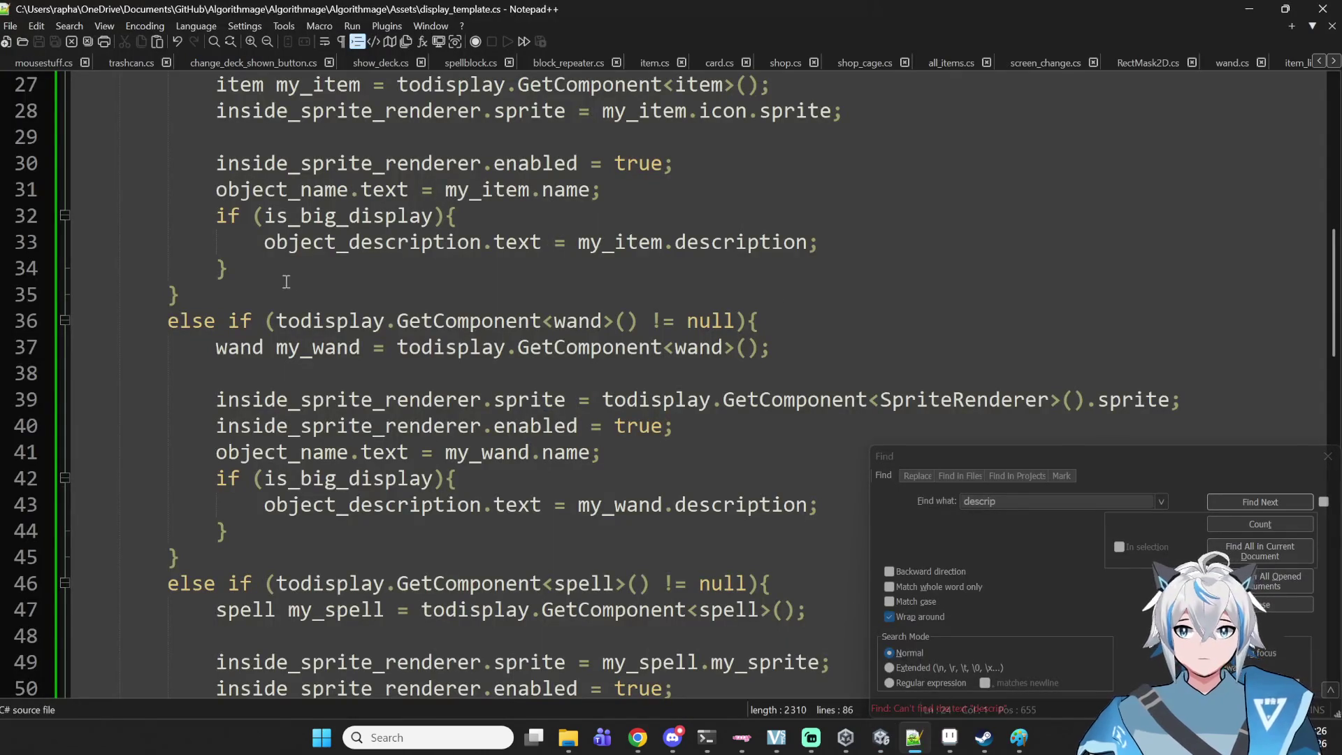
scroll(286, 281, up, 2)
scroll(683, 209, down, 2)
scroll(844, 78, down, 1)
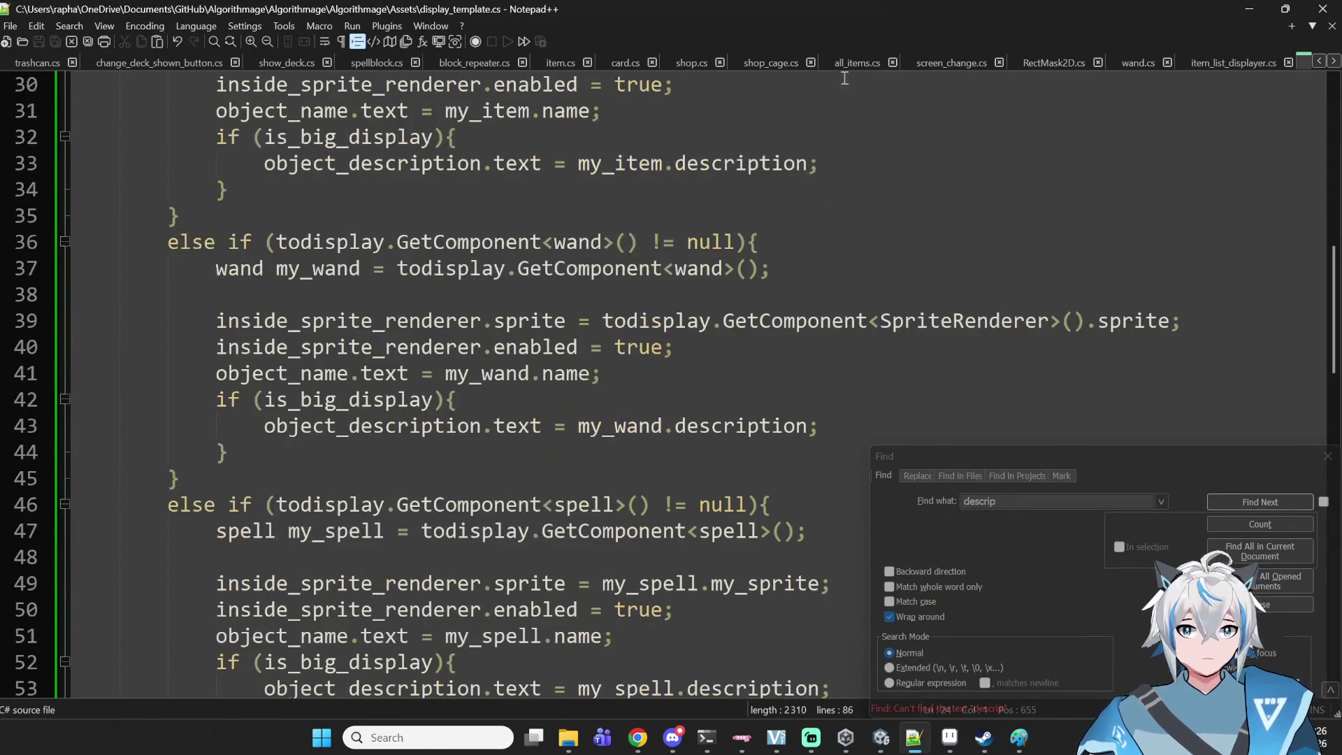
scroll(899, 63, down, 3)
click(1103, 62)
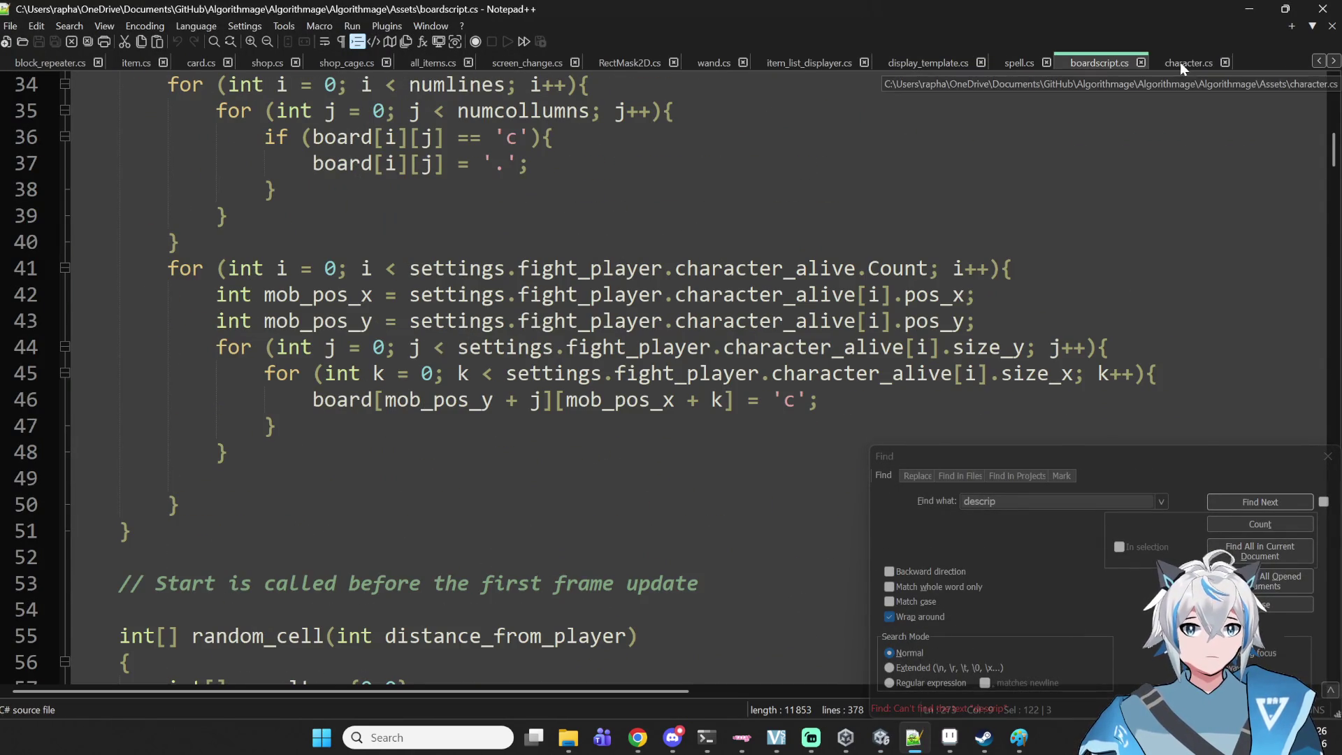
click(1180, 62)
click(1108, 61)
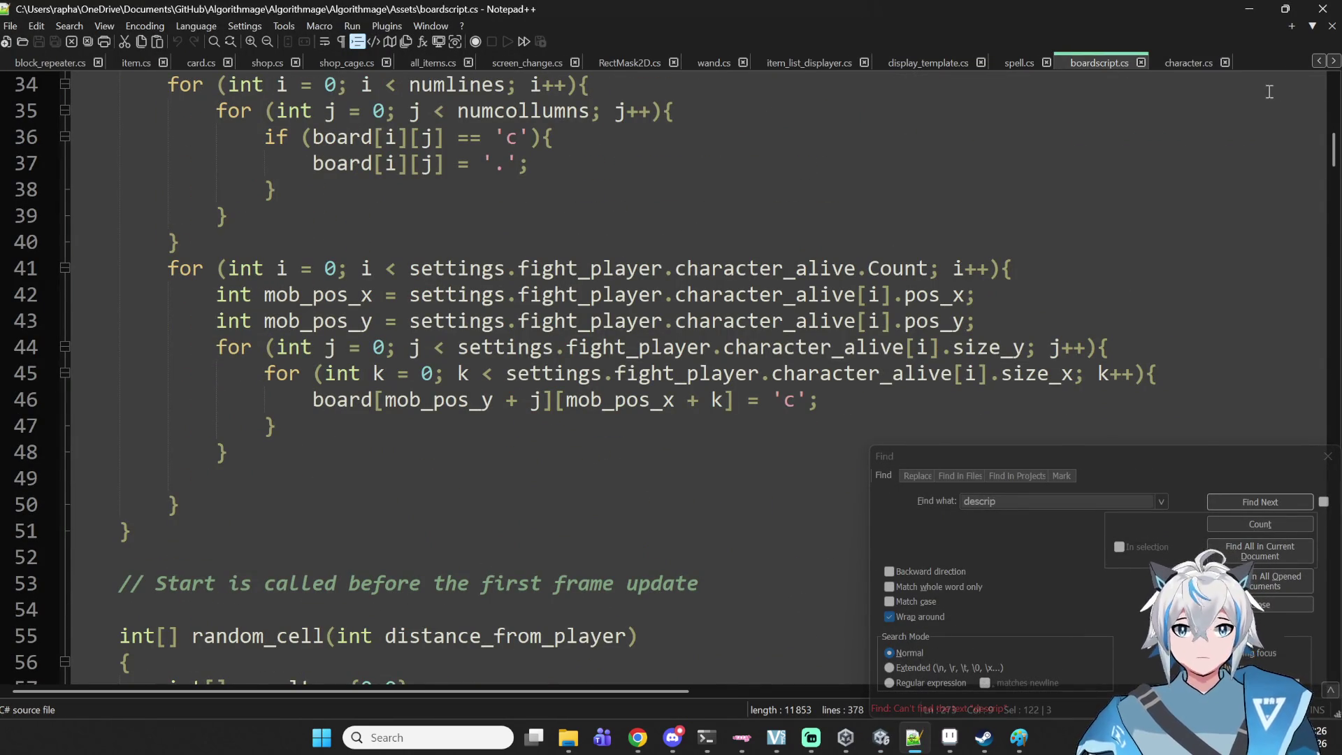
- Return to display_template.cs and place the cursor at the end of line 59 in the enemy branch
click(968, 67)
scroll(541, 290, down, 9)
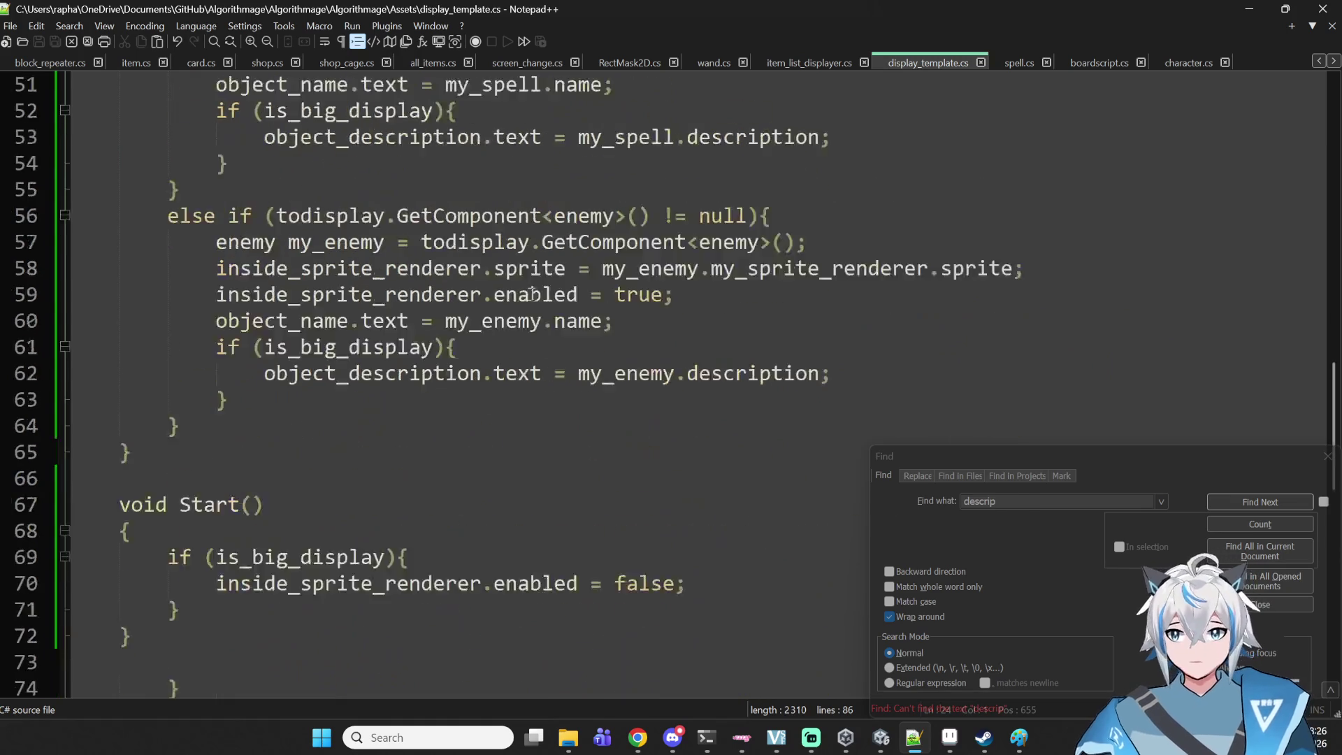
scroll(541, 291, up, 13)
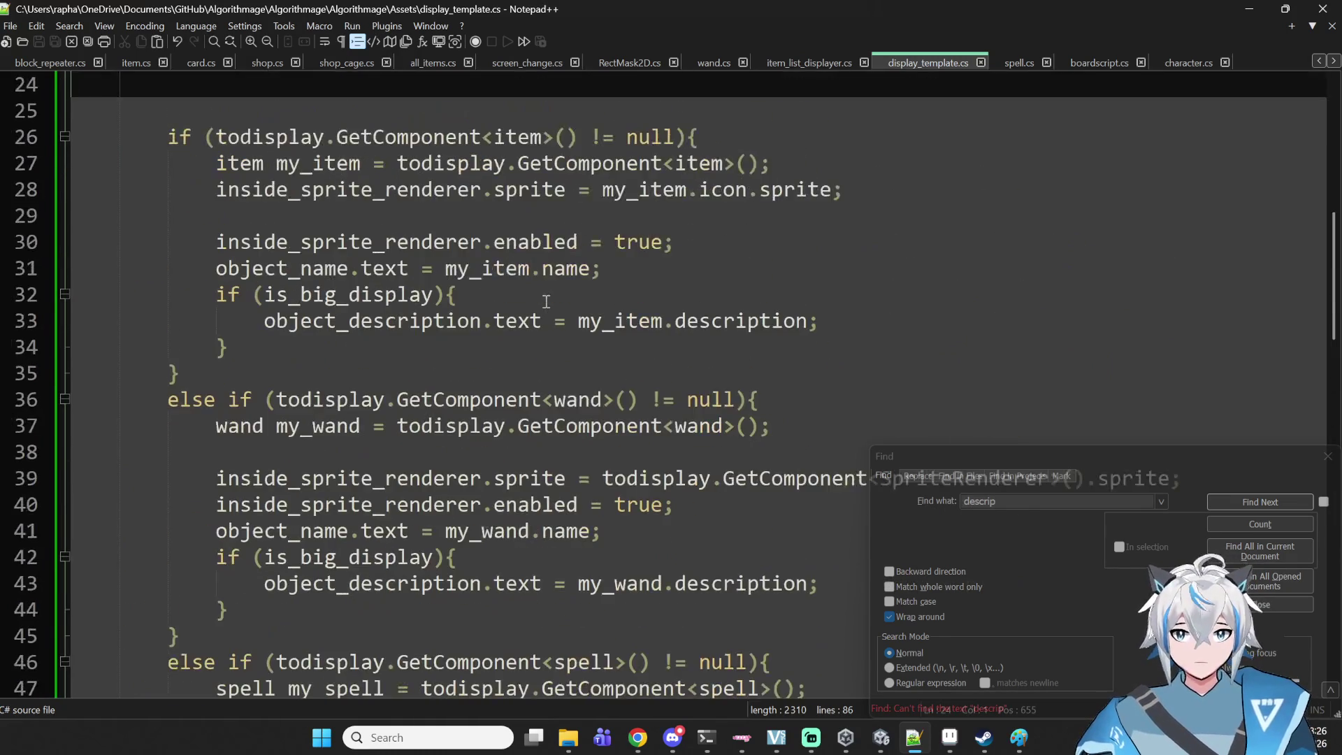
scroll(550, 335, down, 7)
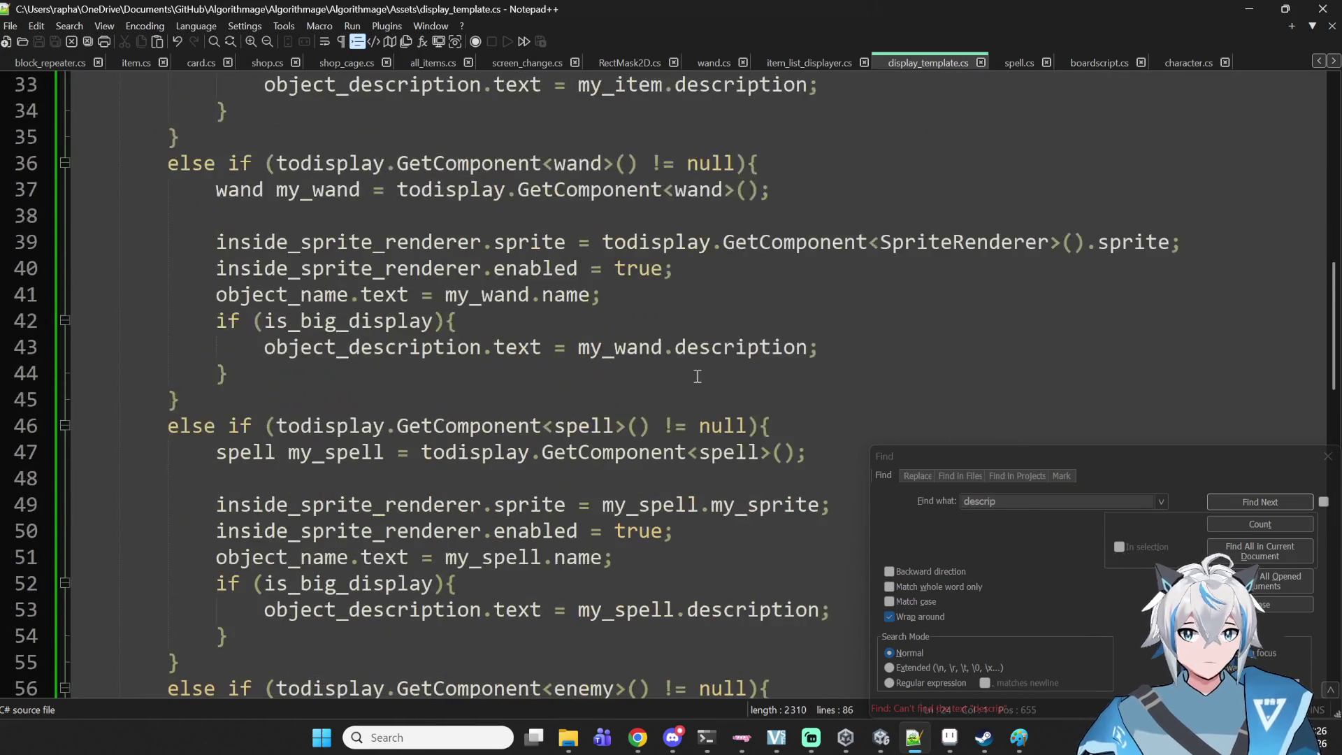
scroll(706, 358, down, 3)
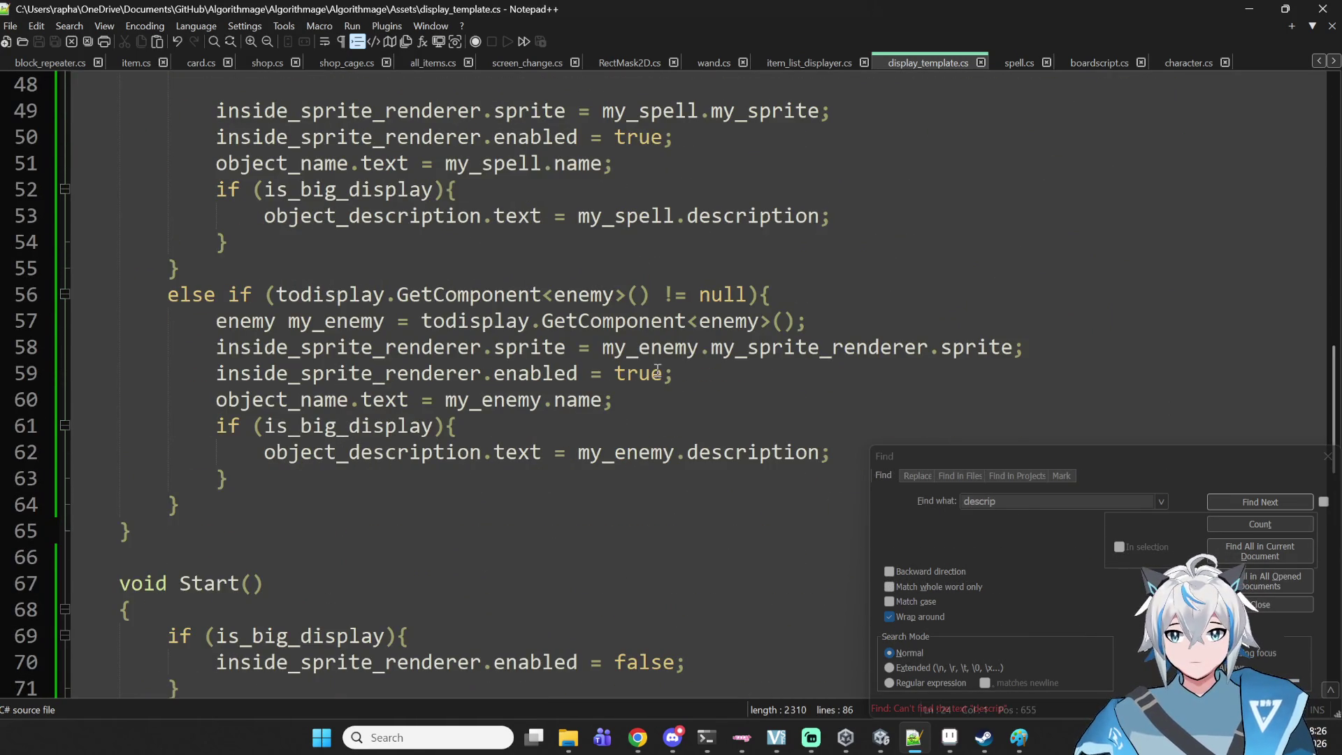
click(438, 479)
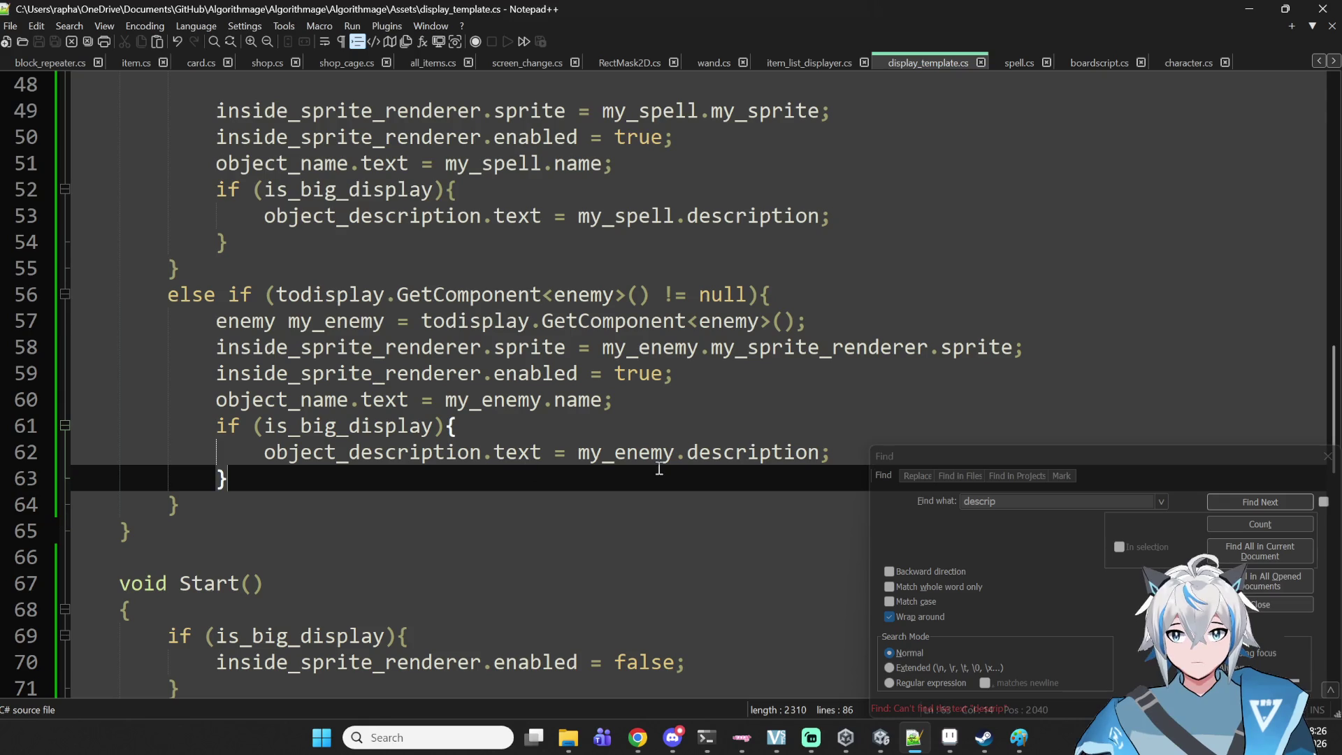
click(751, 432)
click(757, 384)
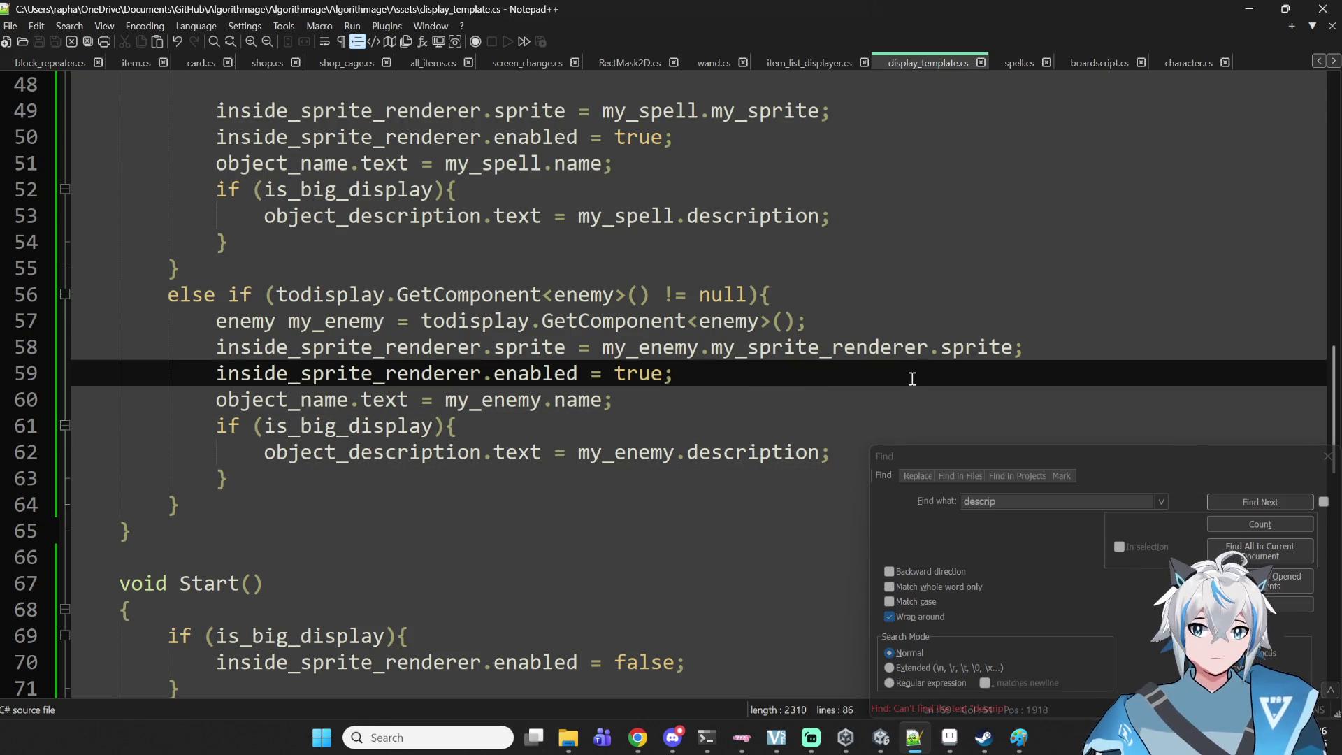
- Add a new line setting sprite_renderer.transform.localScale = new Vector3(,,1)
key(Return)
text(insid)
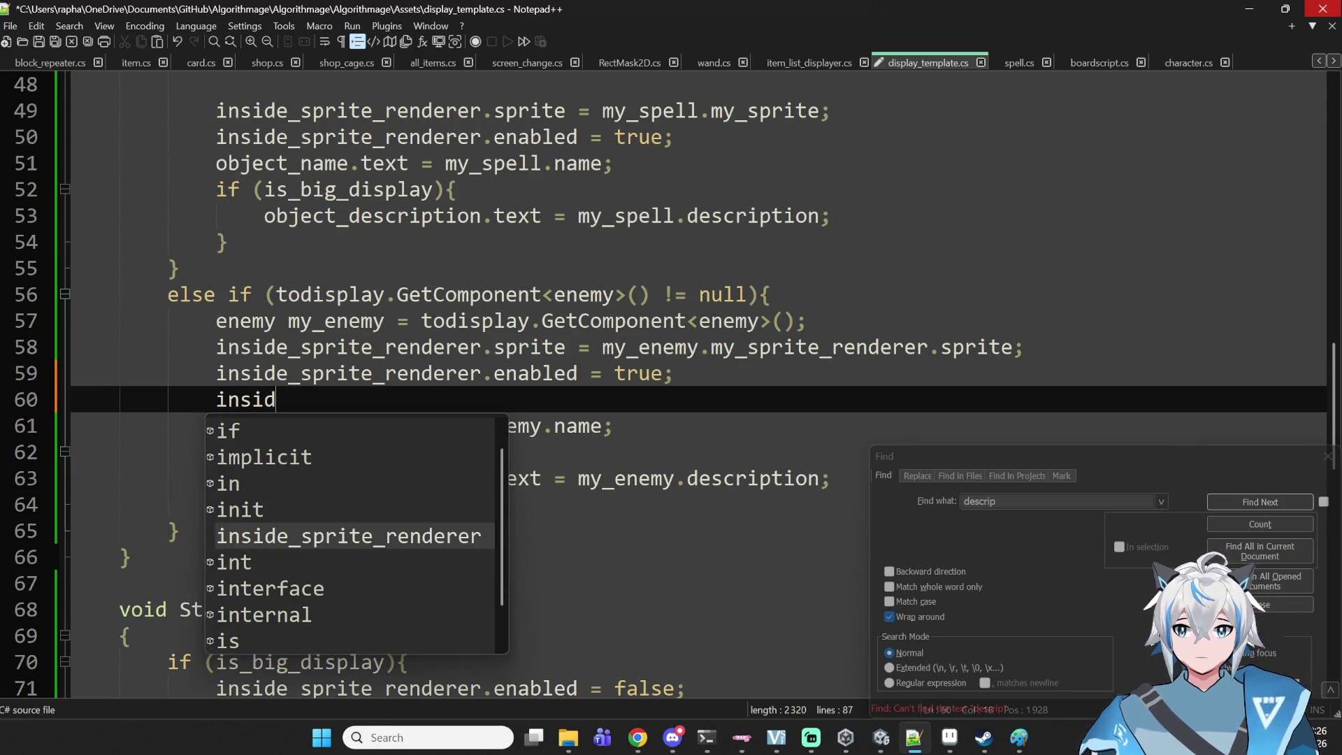
text(e_m)
key(BackSpace)
text(sprite)
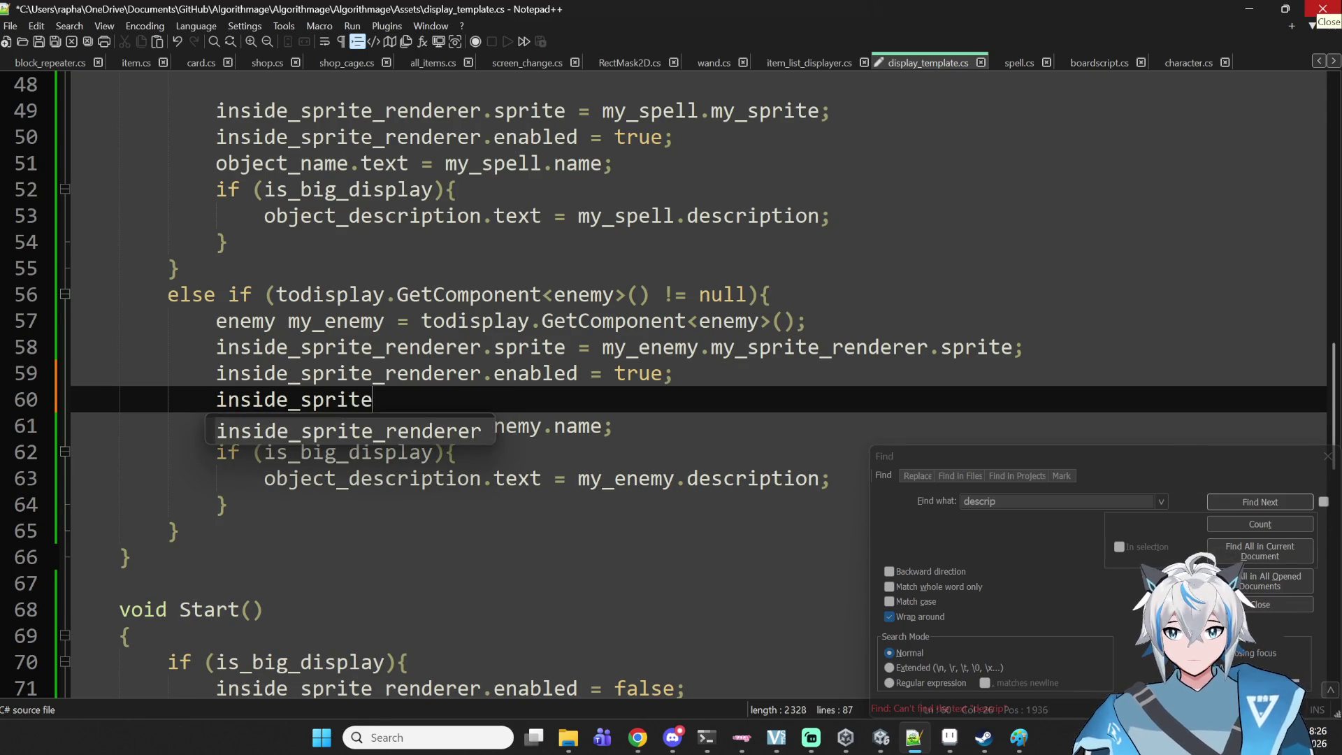
text(_renderer)
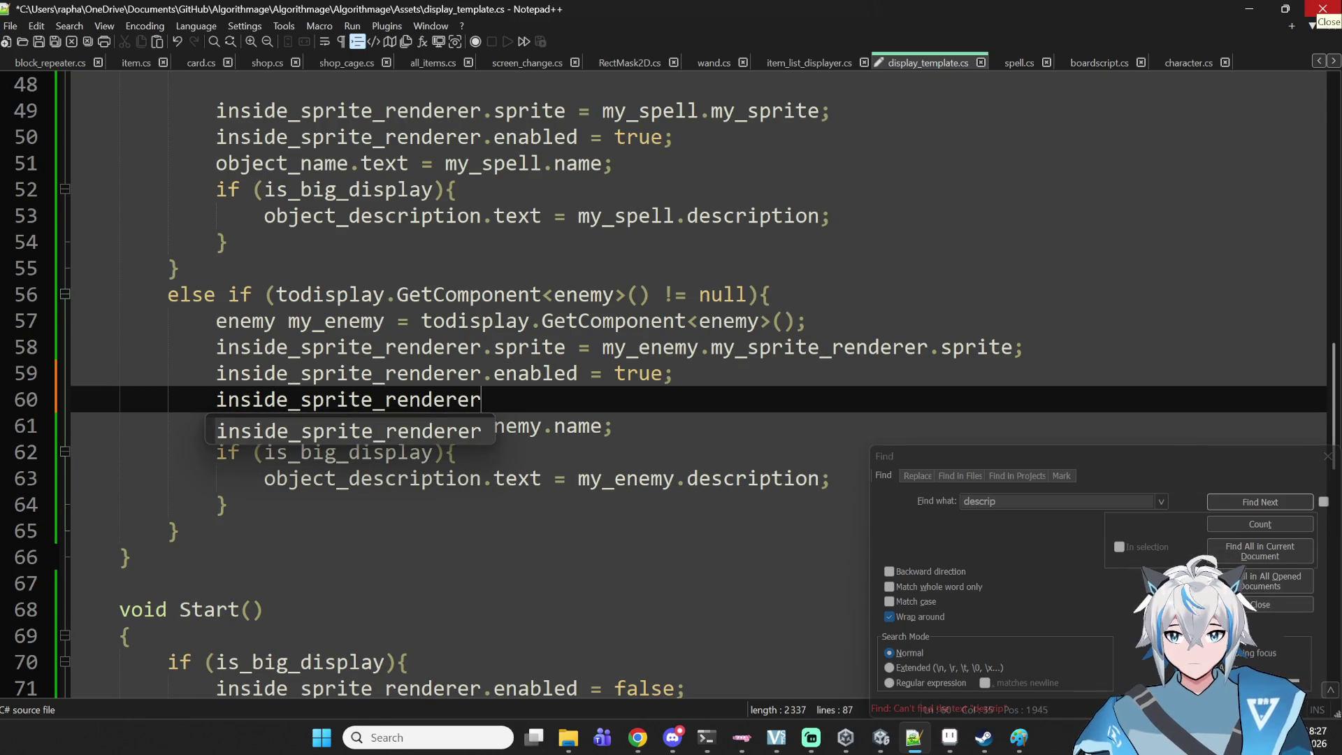
text(.transform.)
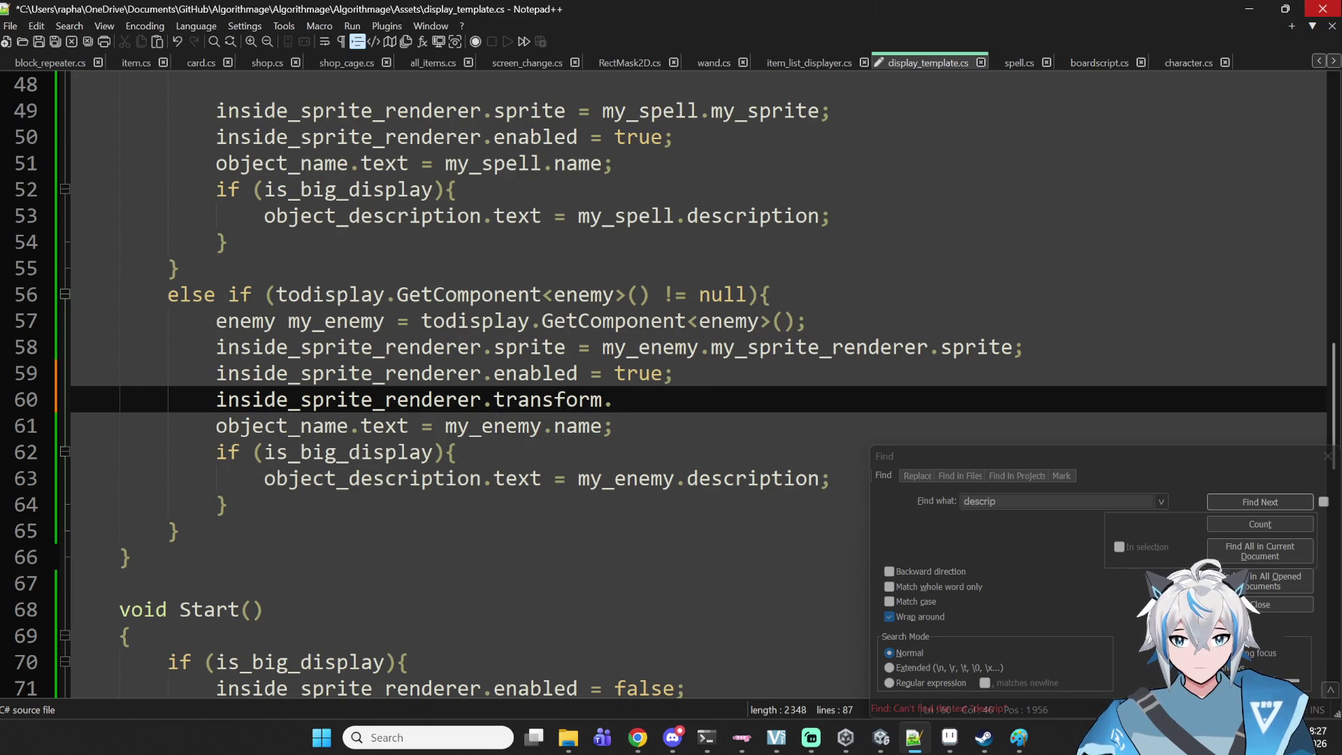
text(loca)
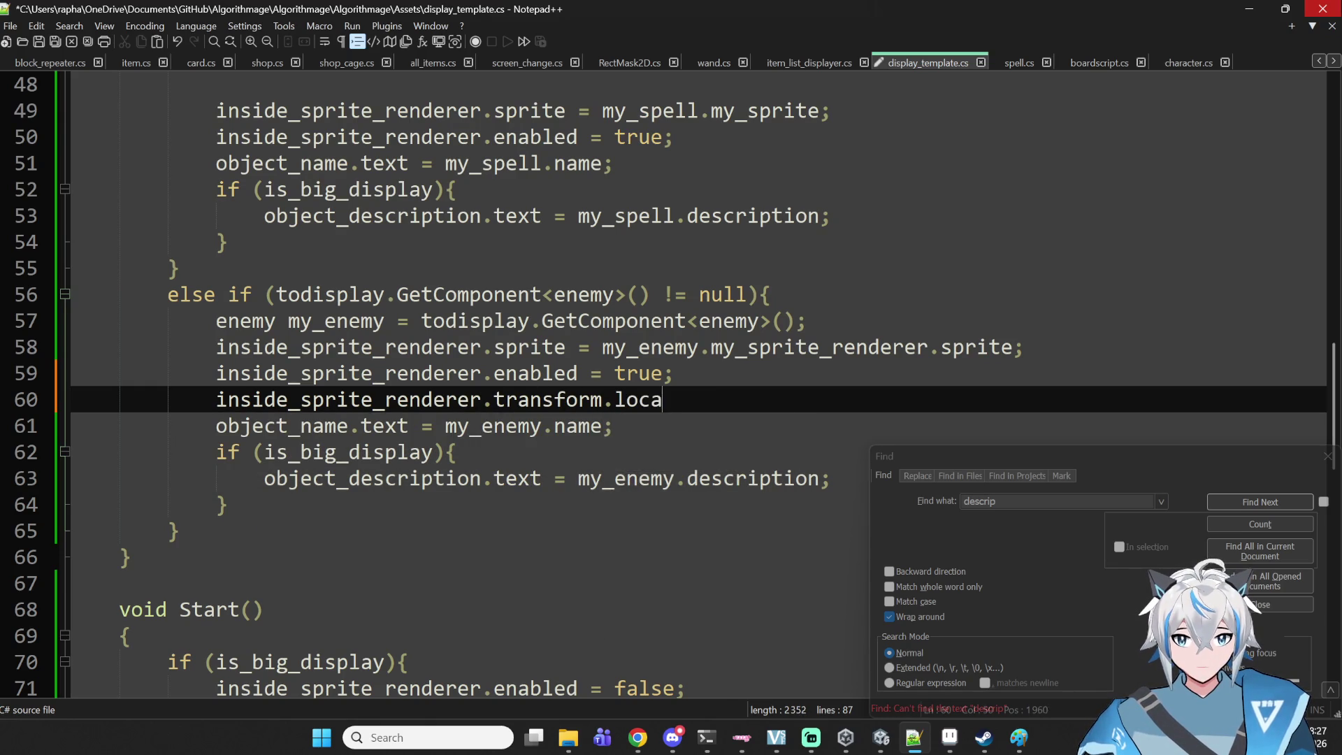
text(lScale  = )
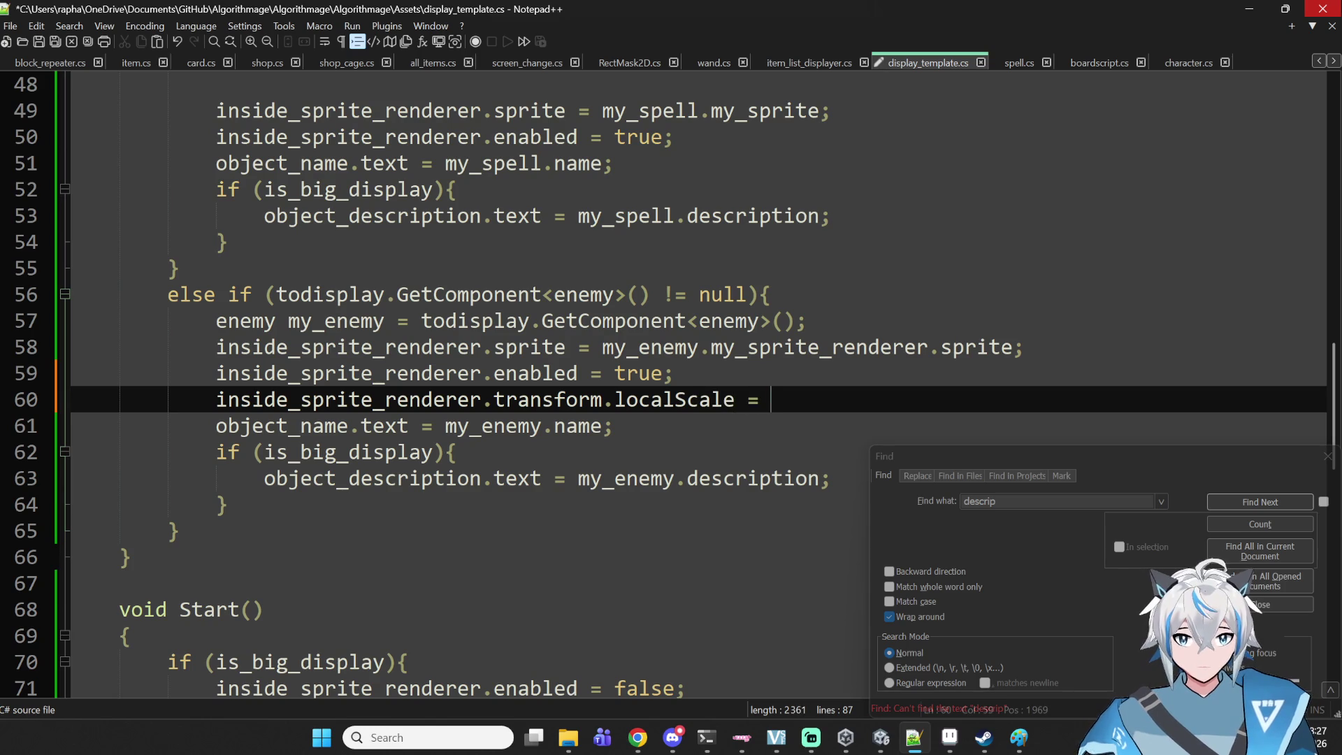
text(new Vector3()
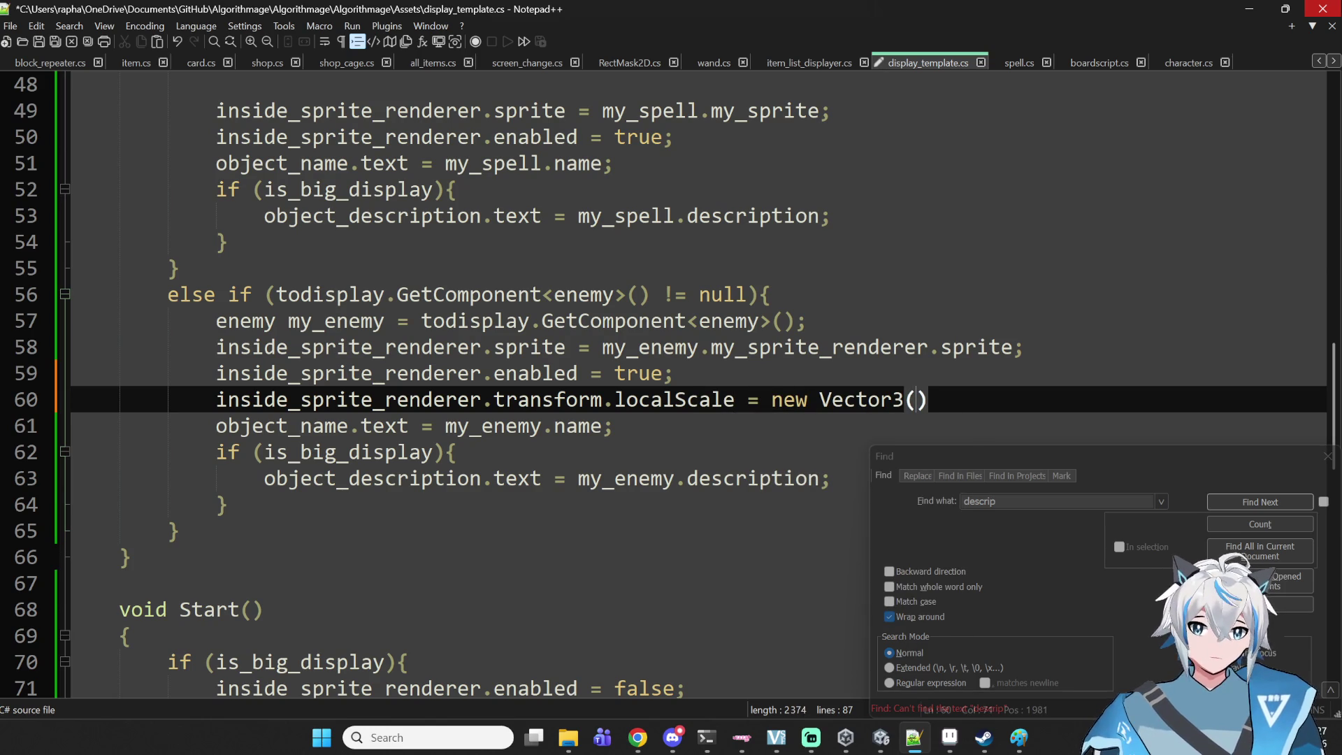
text(,,)
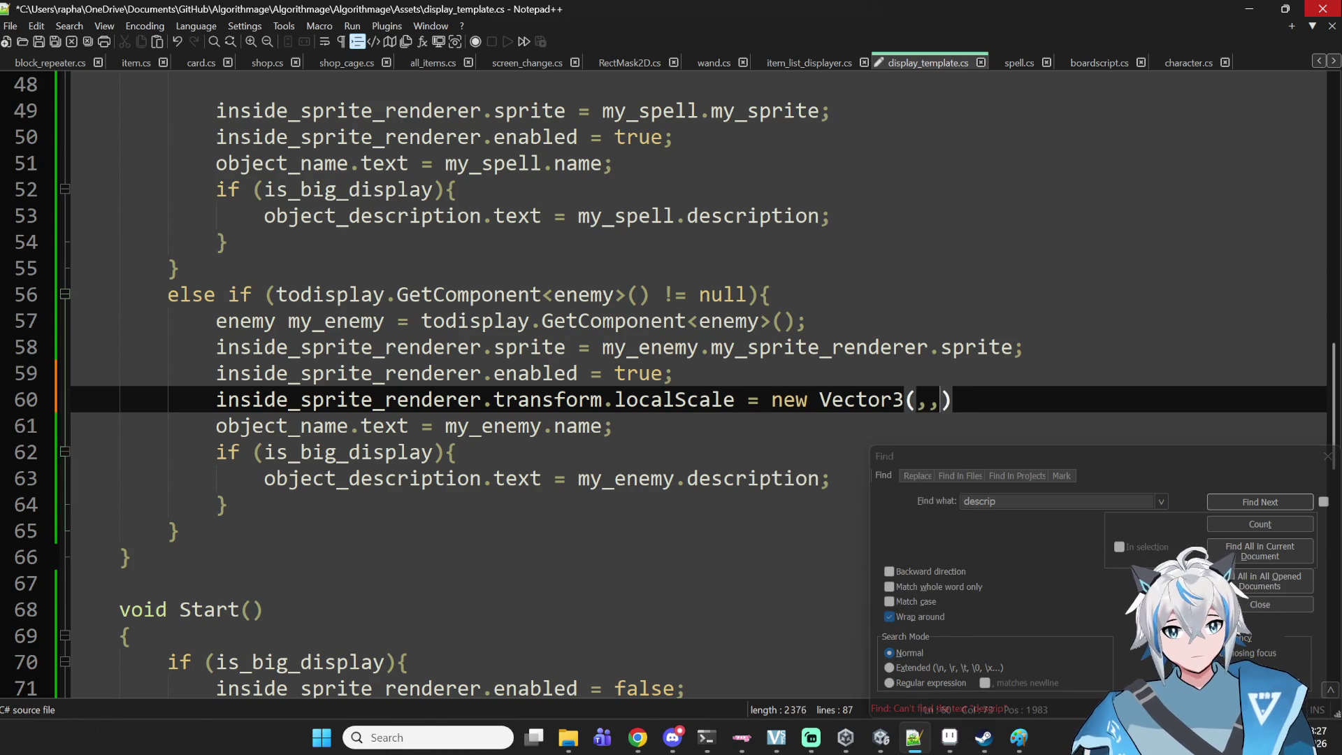
text(1)
- Fill the x value with 32.0f divided by the enemy sprite expression copied from line 58, plus width
key(Left)
key(Left)
key(Left)
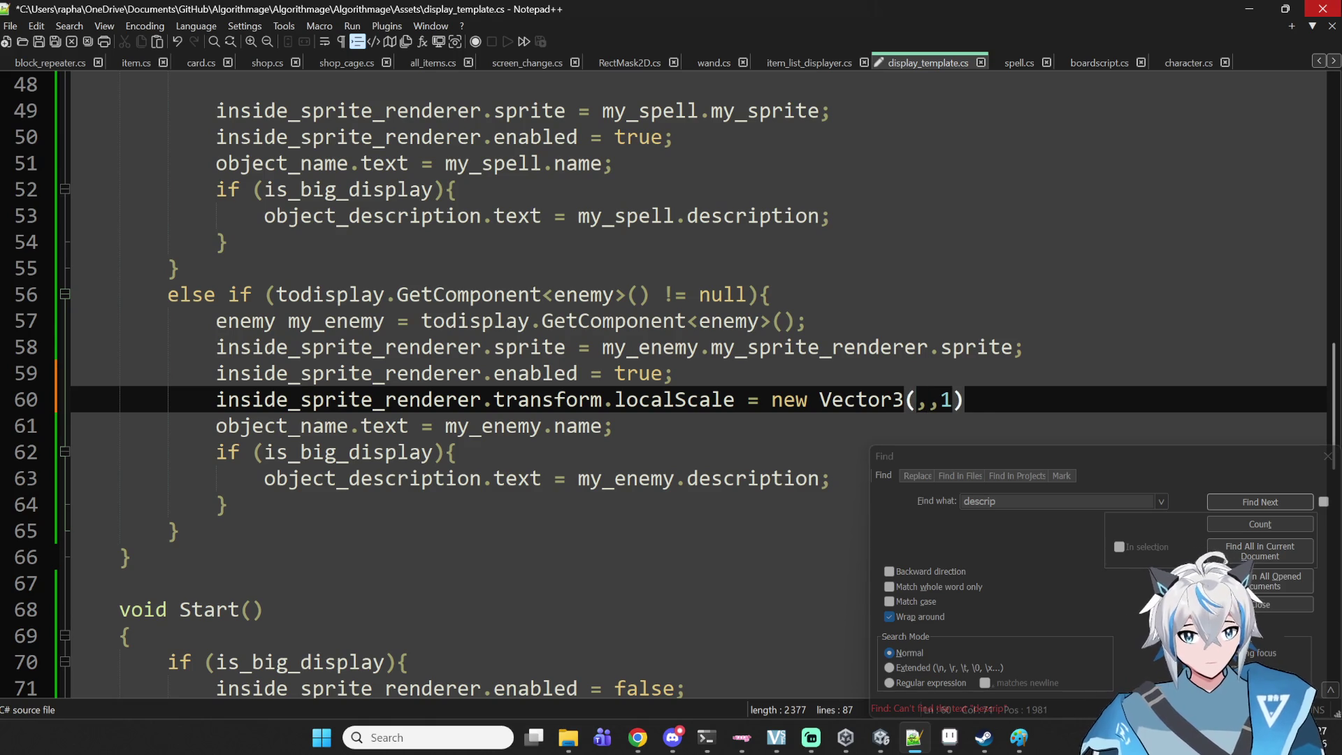
text(32)
text(.0f)
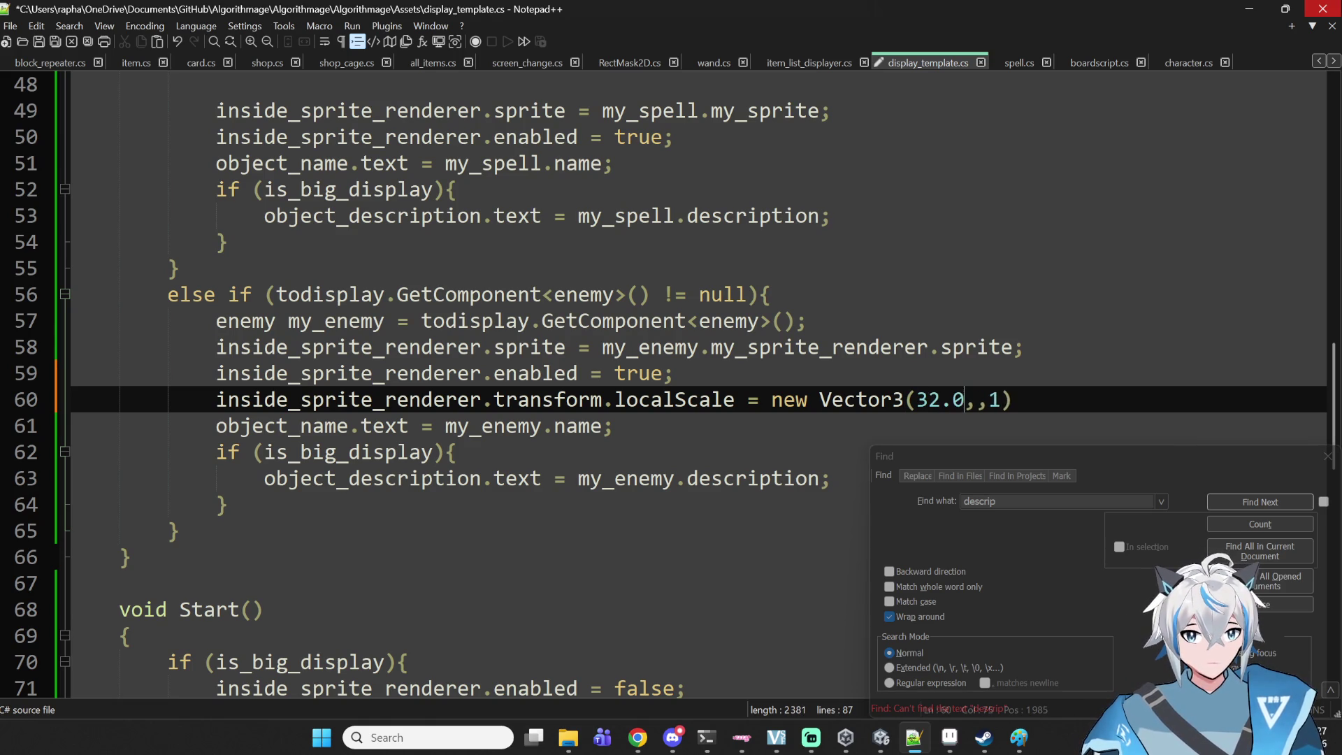
text( / )
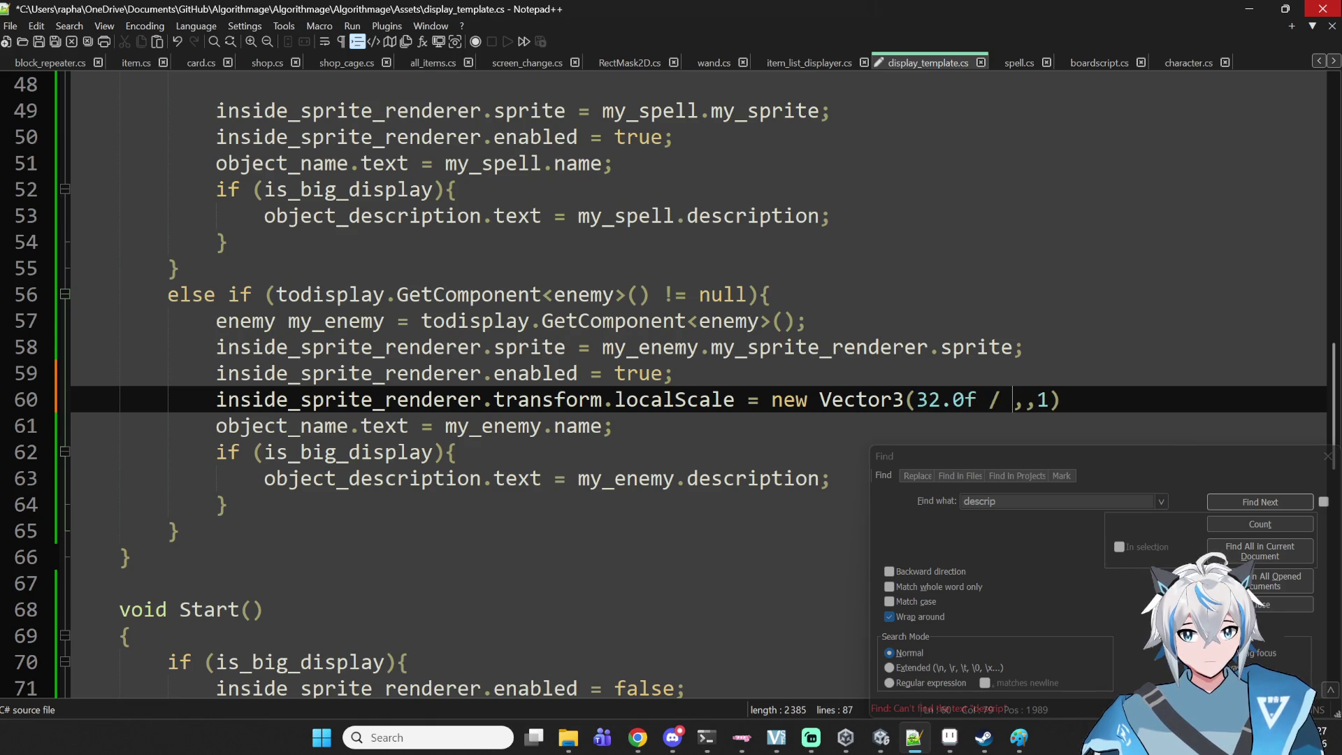
text(my_e)
key(BackSpace)
key(BackSpace)
key(BackSpace)
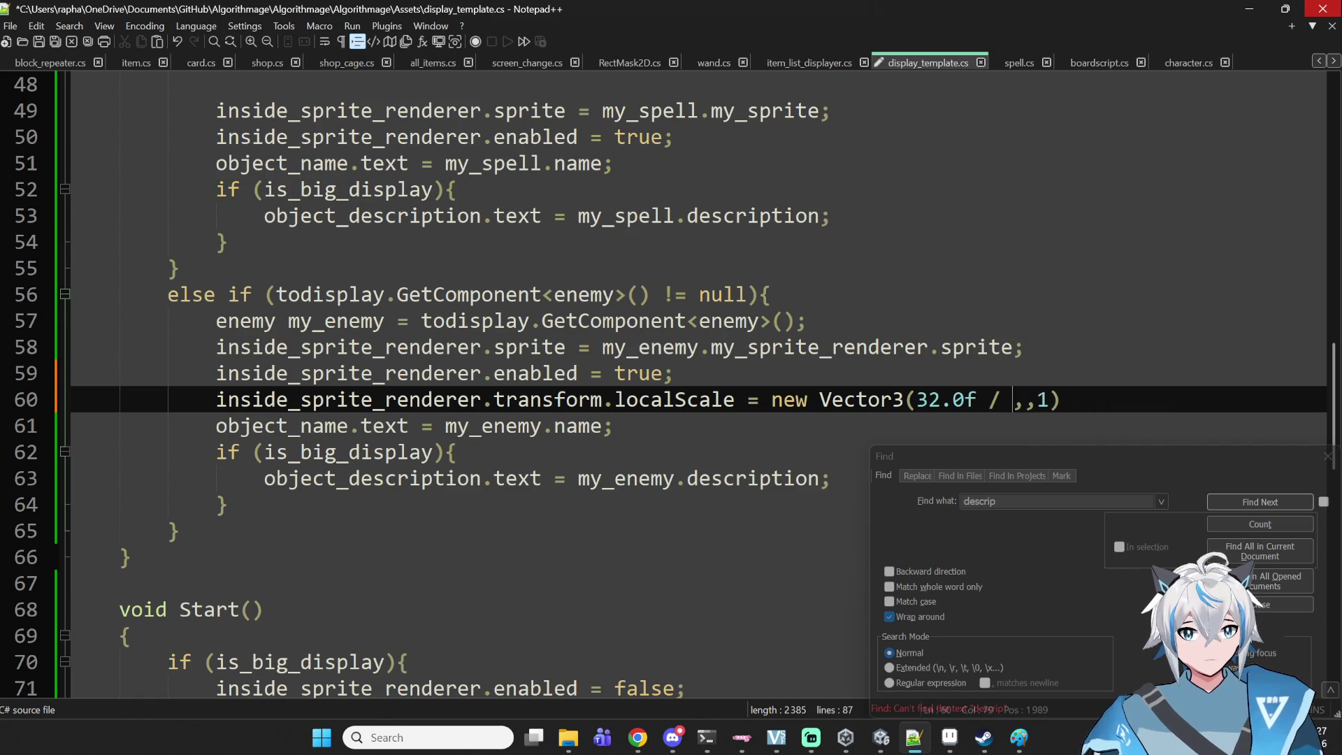
drag(1012, 347, 599, 350)
key(ctrl+c)
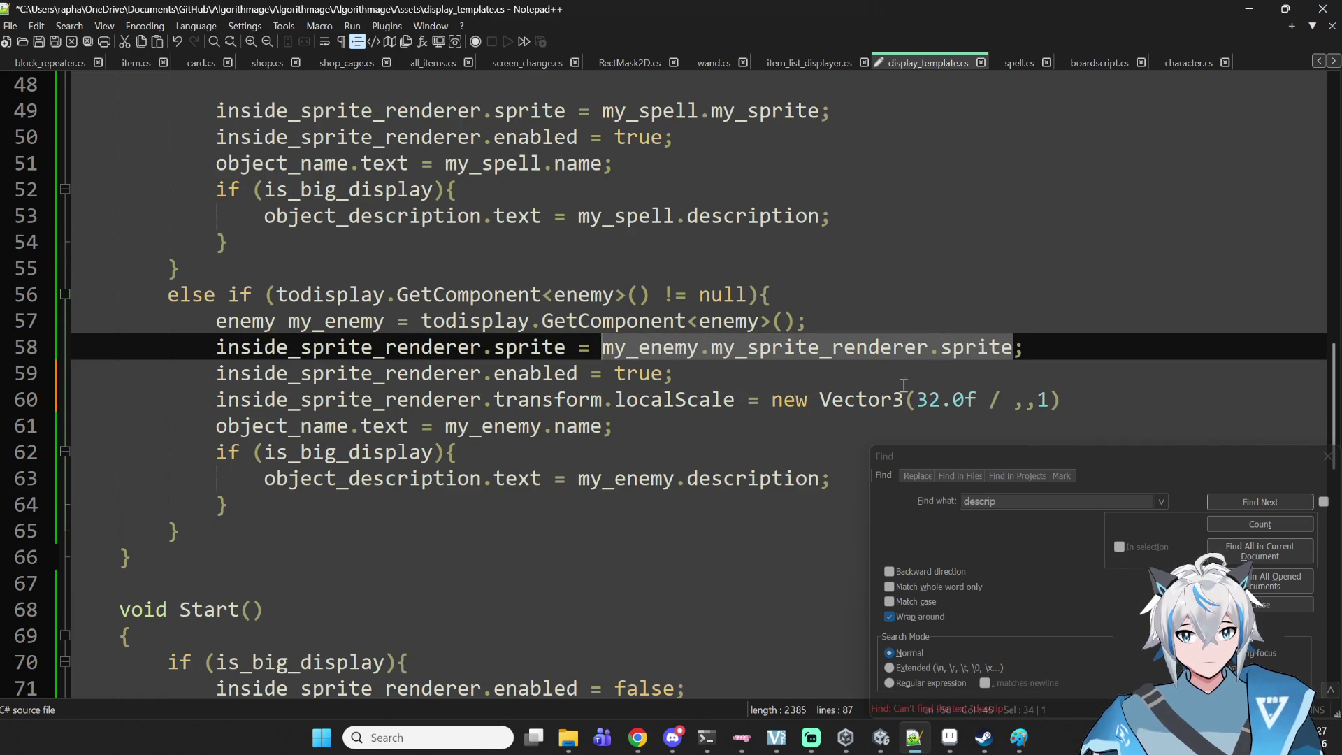
click(994, 399)
key(ctrl+v)
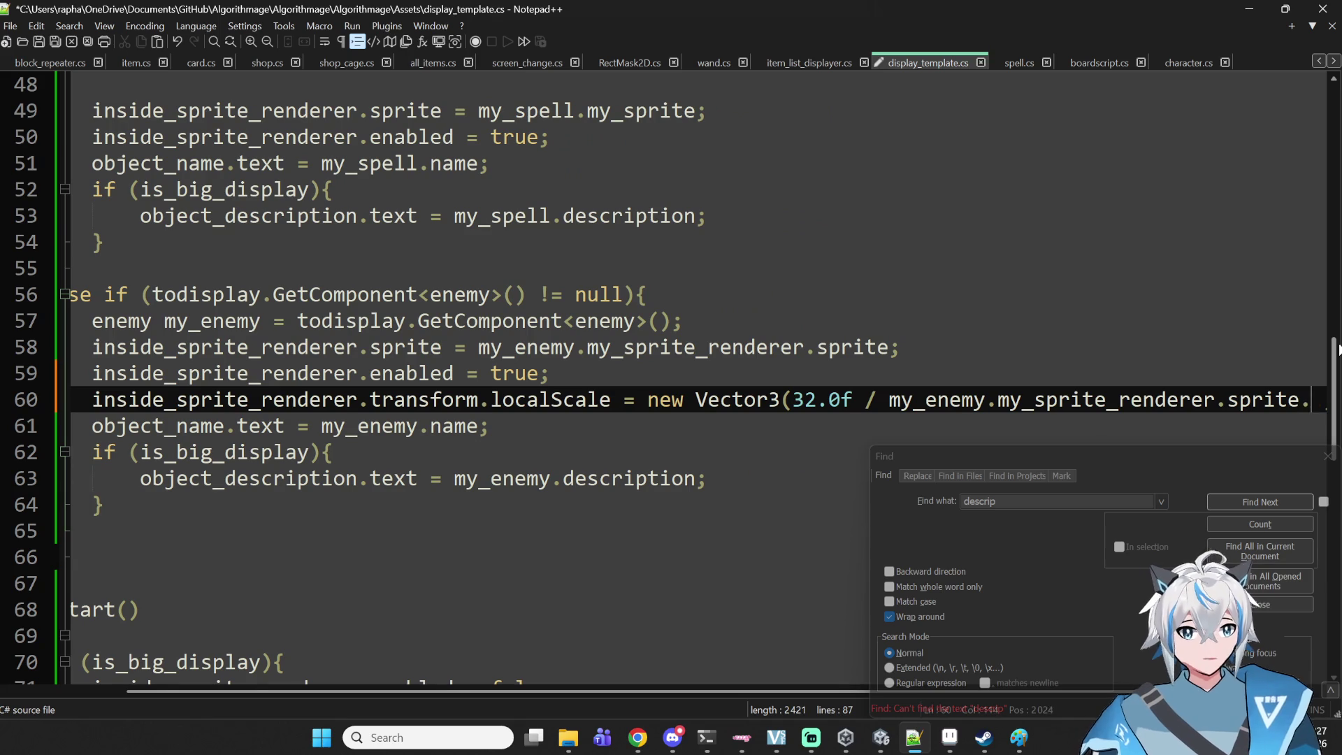
text(width,)
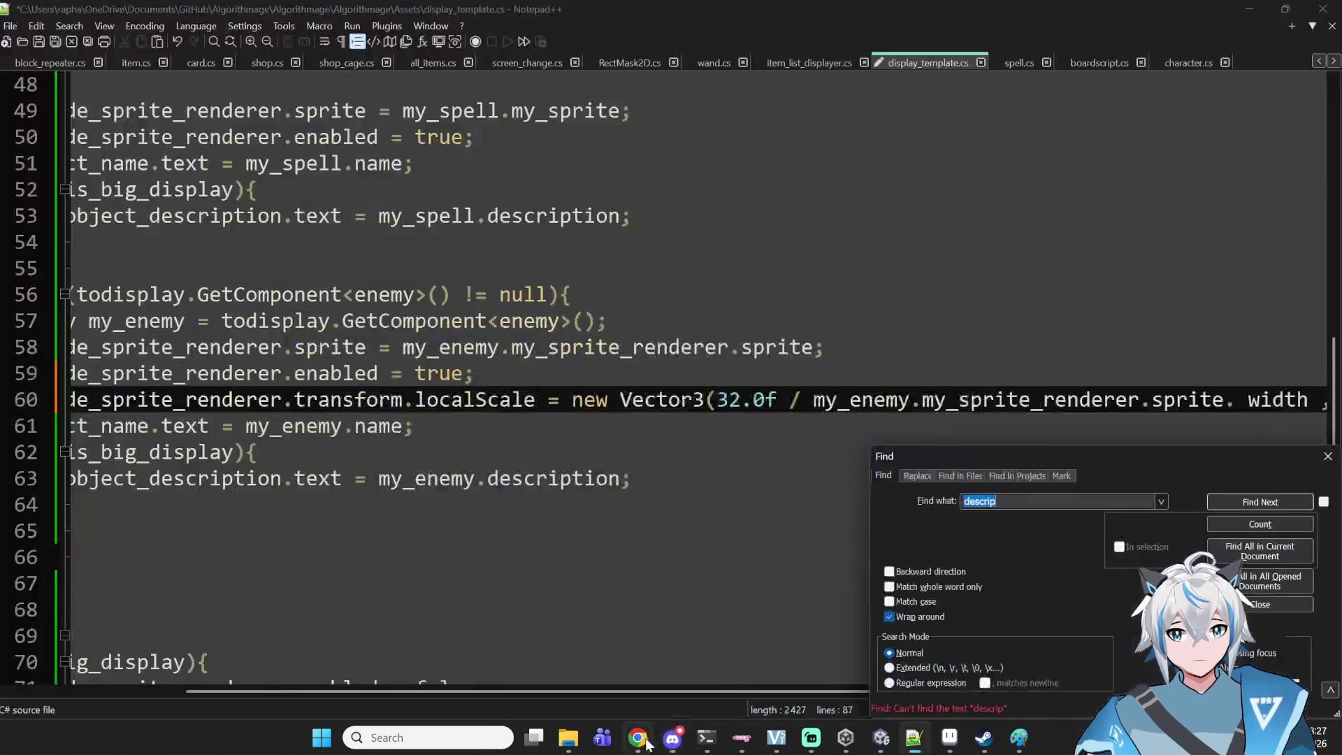
click(645, 741)
- Search Google in a new tab for 'width in pixel of sprite unity'
click(1180, 15)
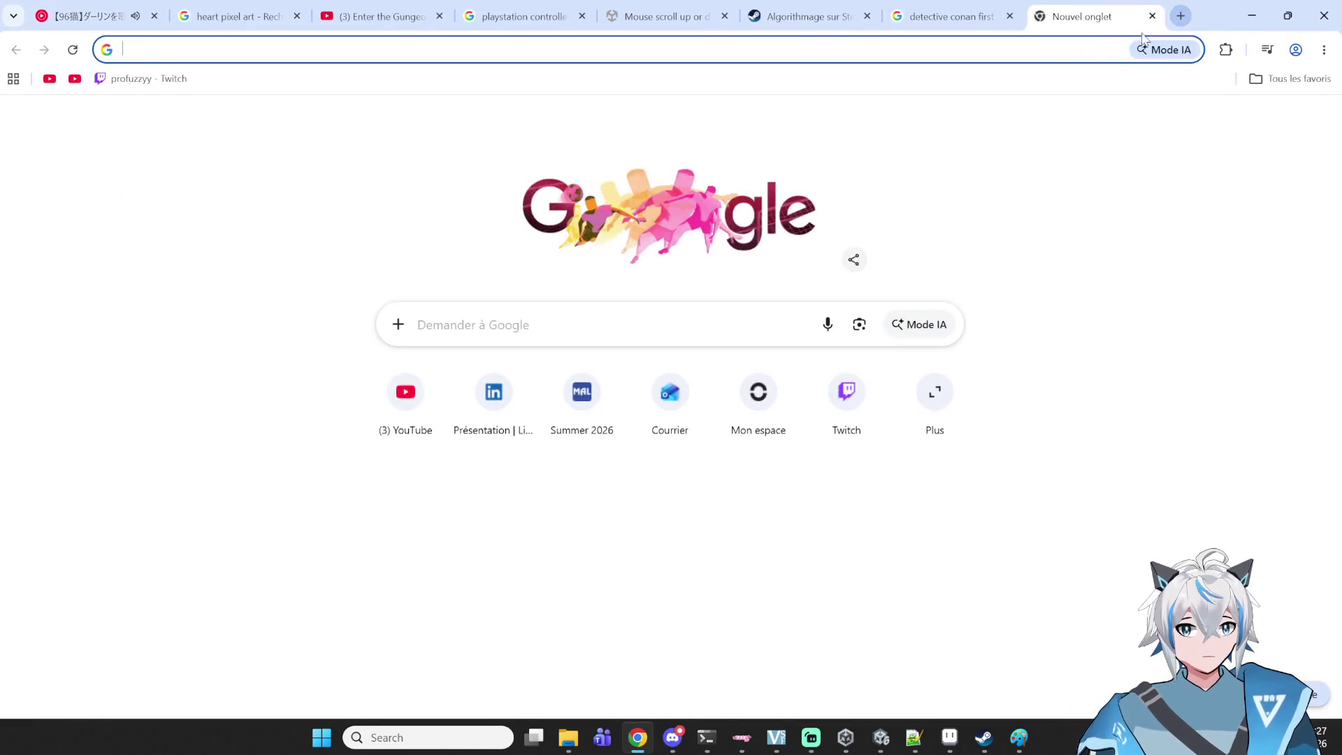
click(1126, 50)
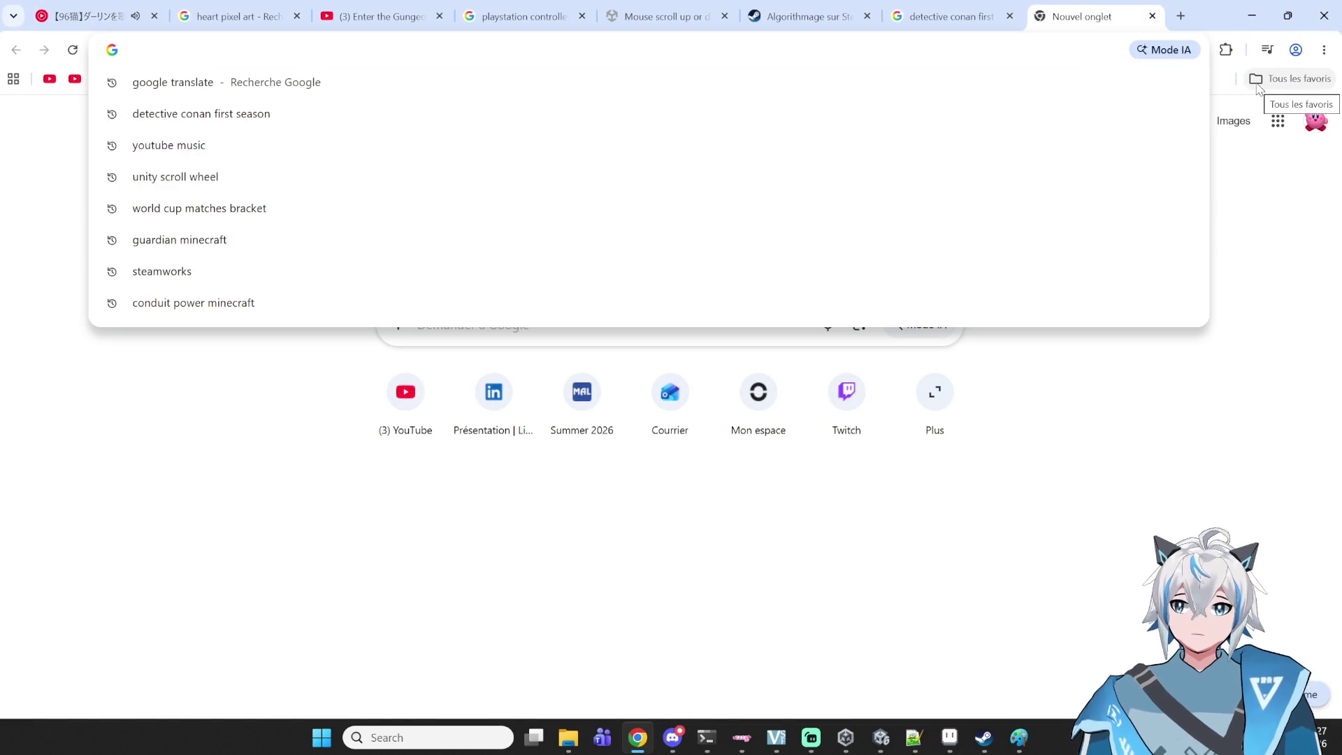
text(width in )
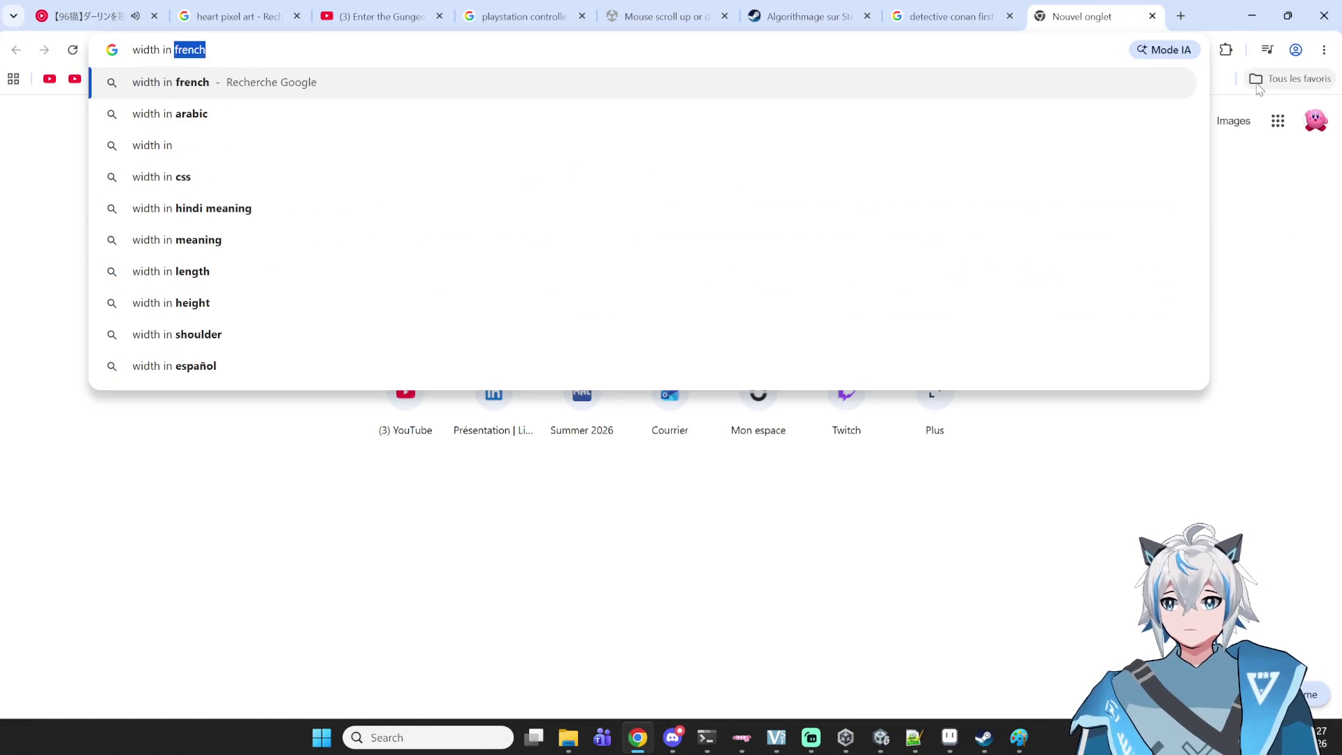
text(pixel of spri)
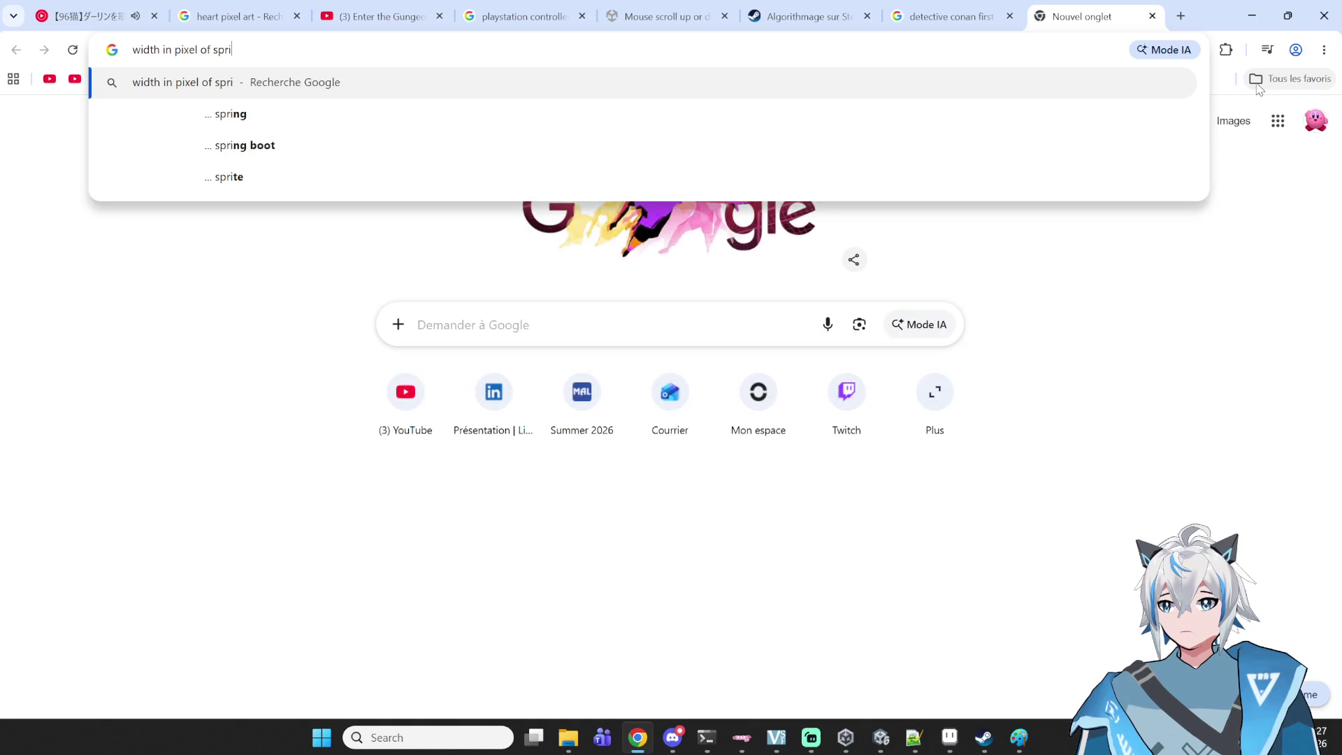
text(te unity)
key(Return)
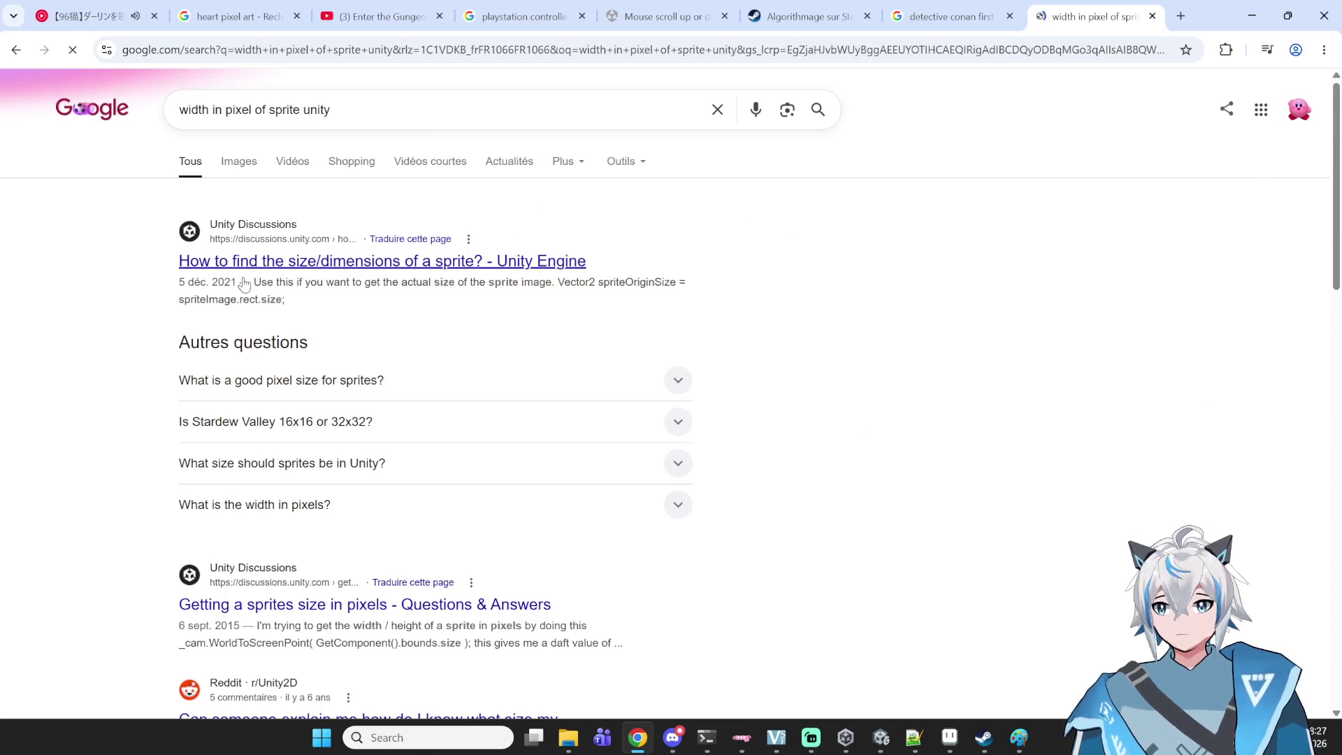
- Read the Unity Discussions thread on sprite size, then go back to the results
click(351, 261)
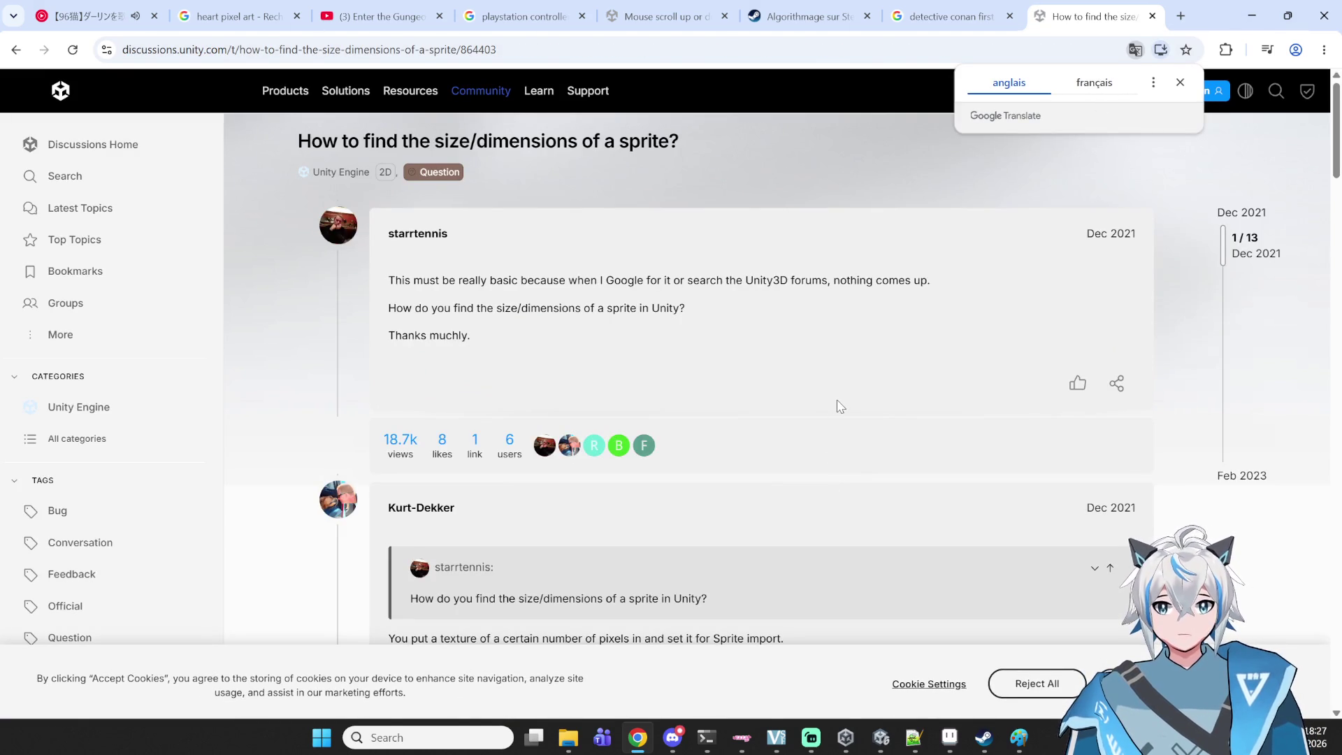
scroll(840, 406, down, 2)
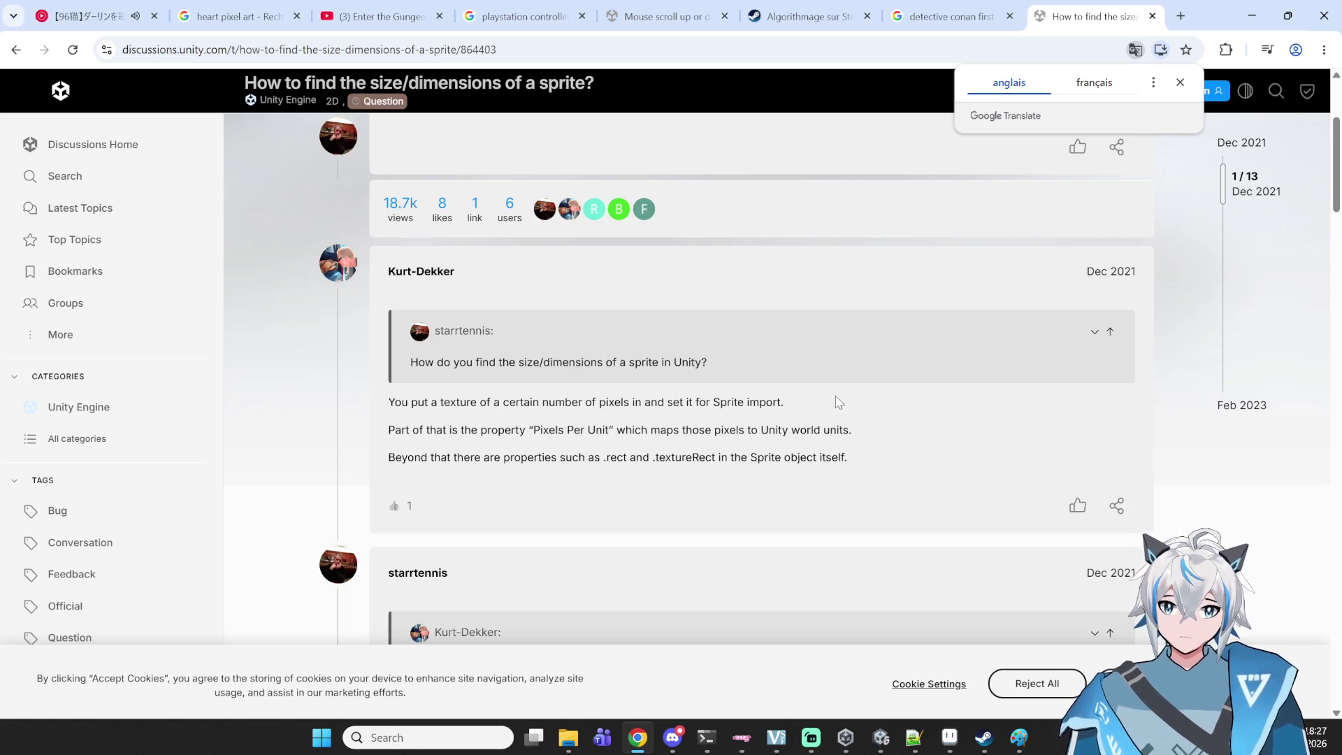
scroll(822, 388, down, 2)
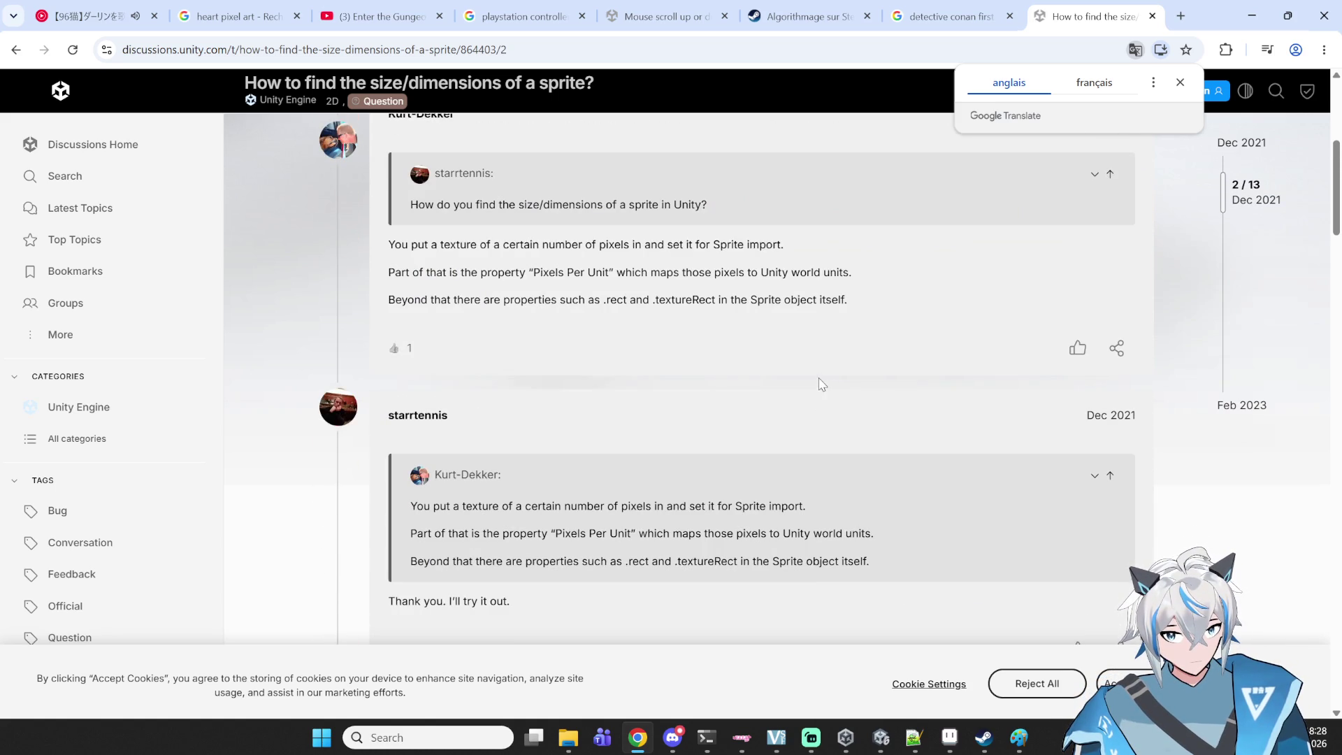
double_click(618, 302)
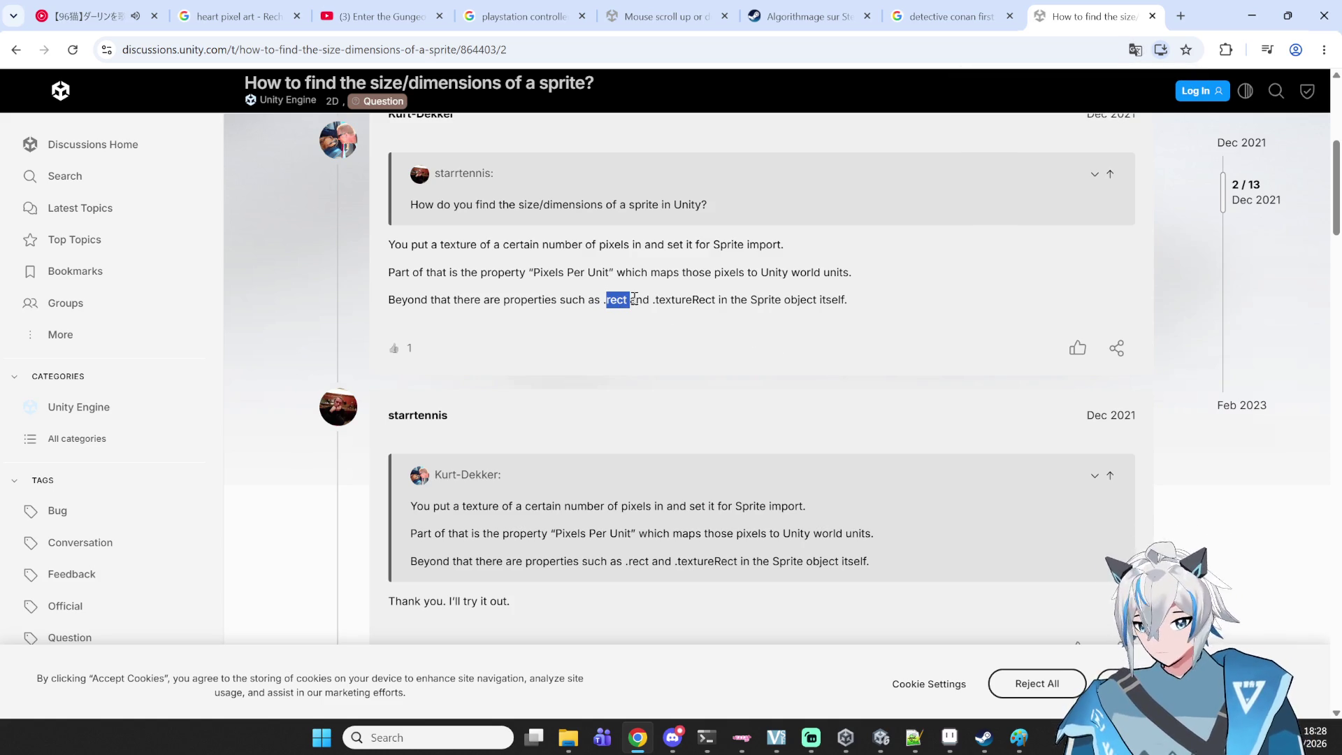
scroll(665, 241, up, 5)
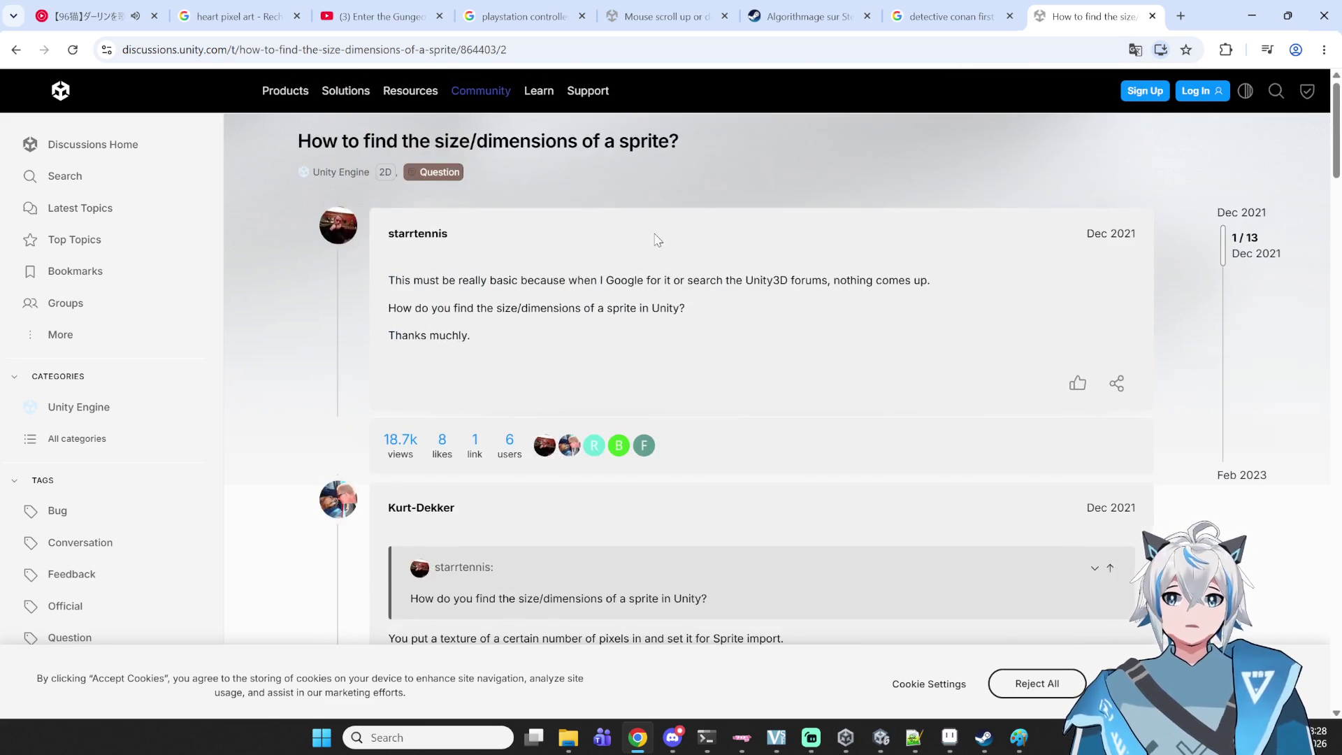
key(alt+Left)
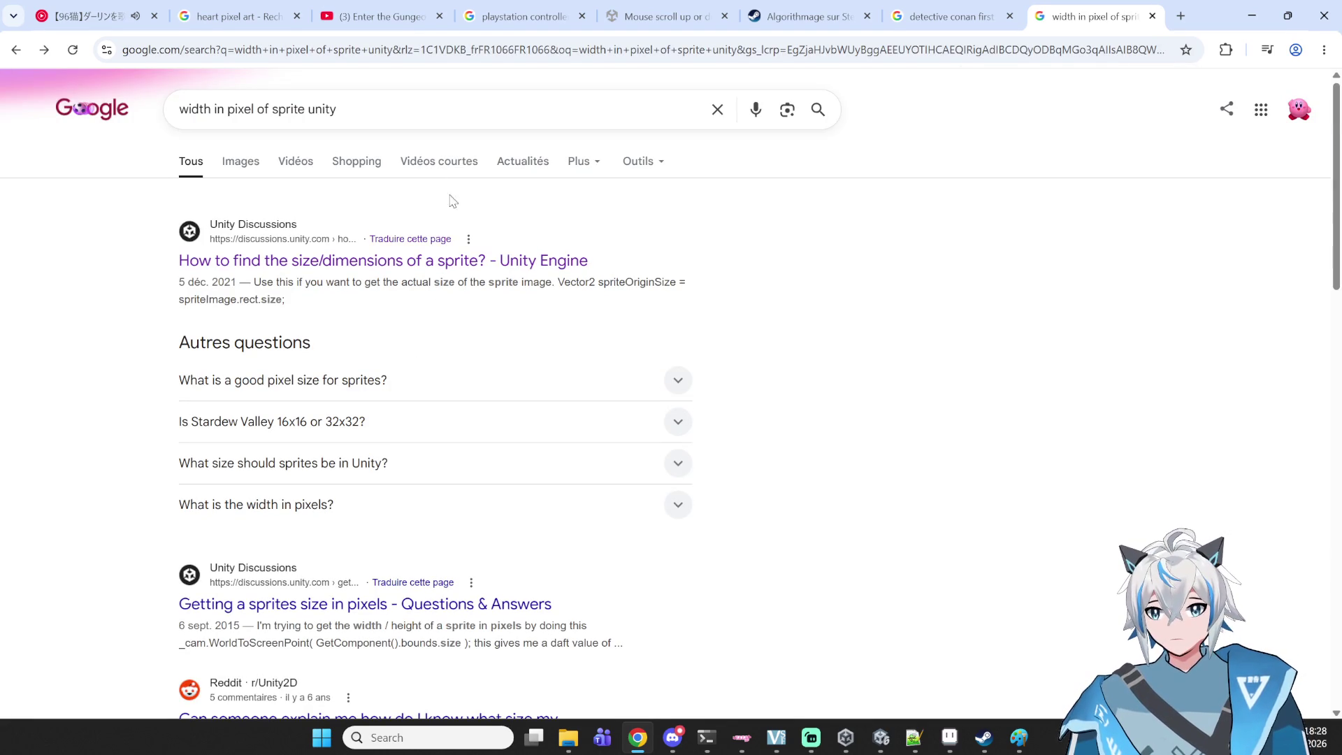
- Search Google for 'unity sprite' and briefly view the Unity Sprites manual page
drag(436, 128, 2, 138)
text(unity sp)
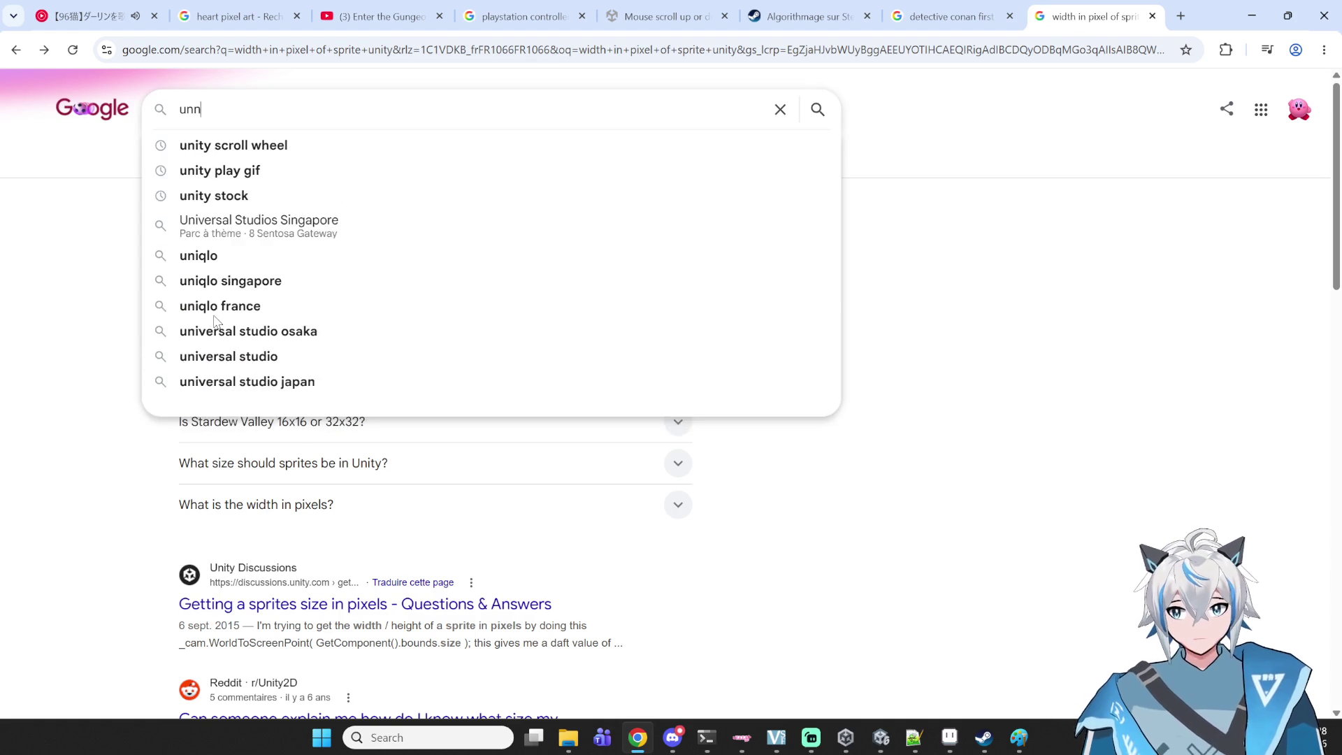
text(rite)
key(Return)
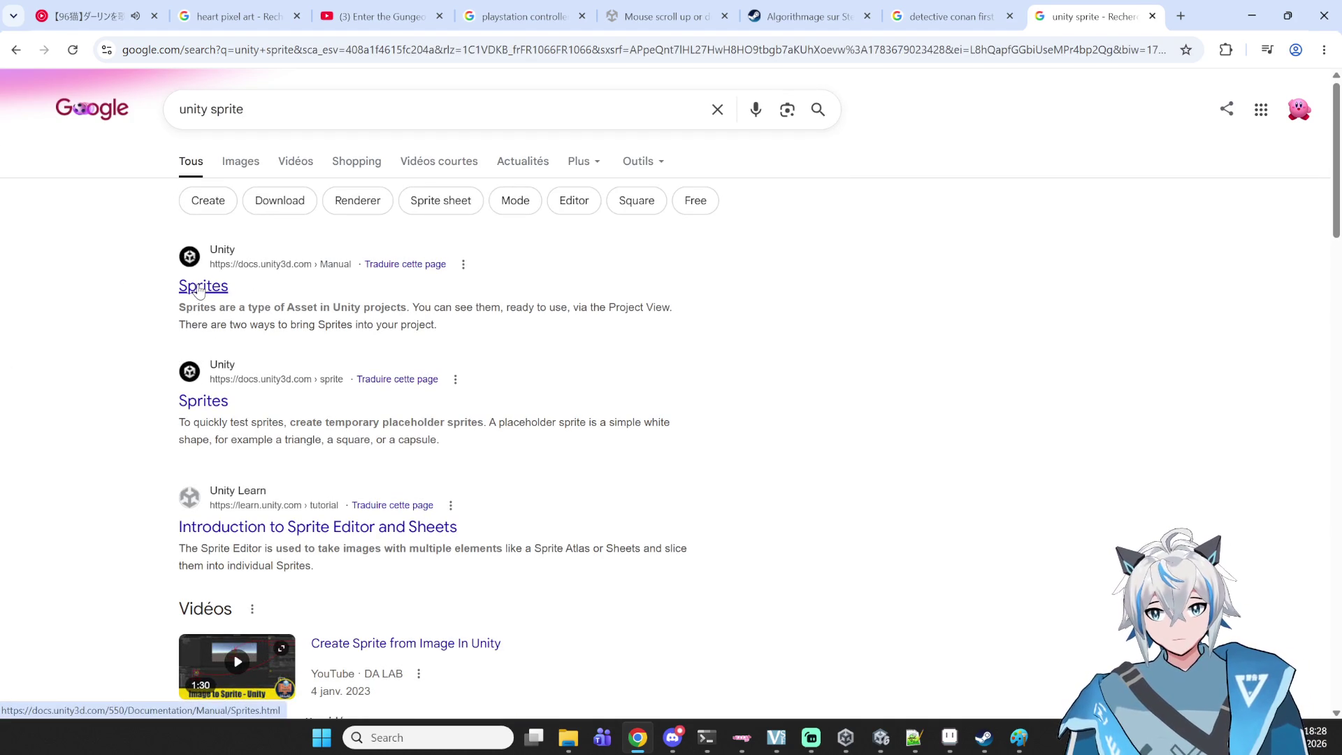
click(201, 290)
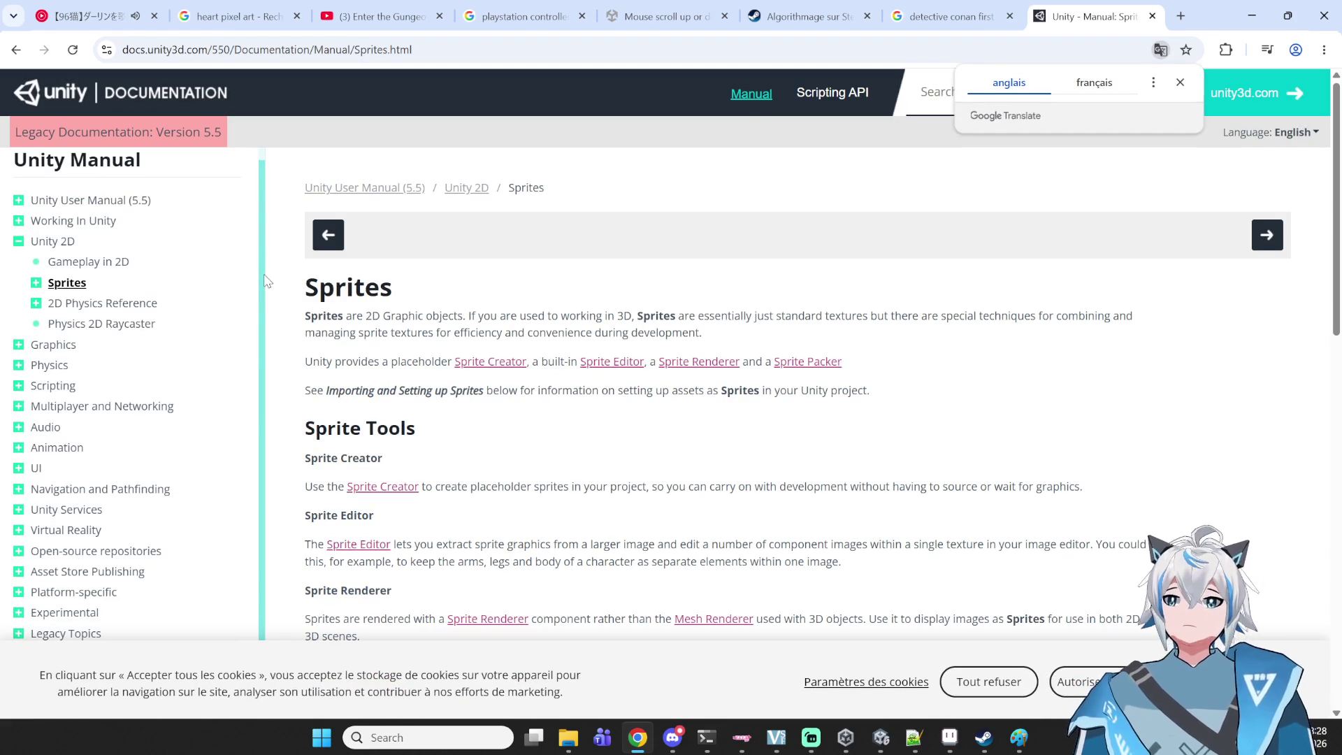
key(alt+Left)
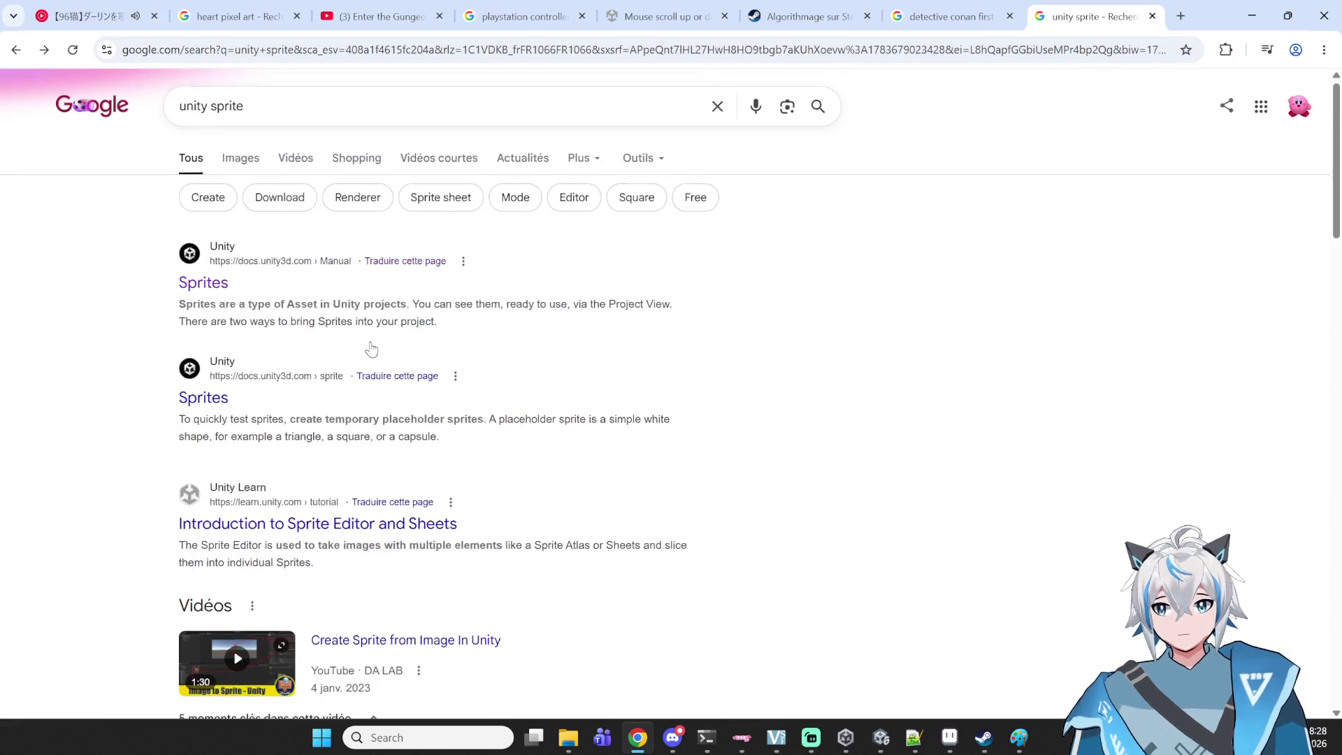
- Refine the search to 'unity sprite documentation class'
scroll(374, 348, down, 5)
scroll(375, 347, down, 5)
click(347, 96)
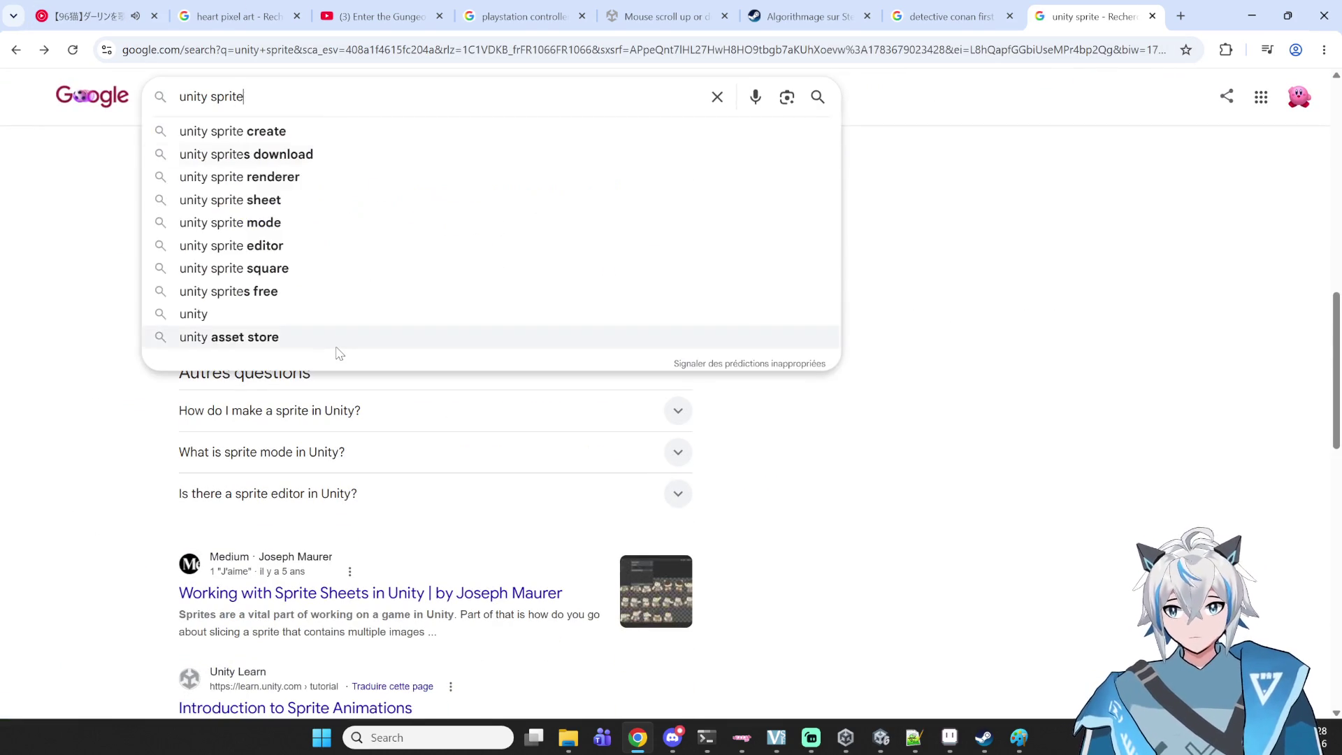
text(documentati)
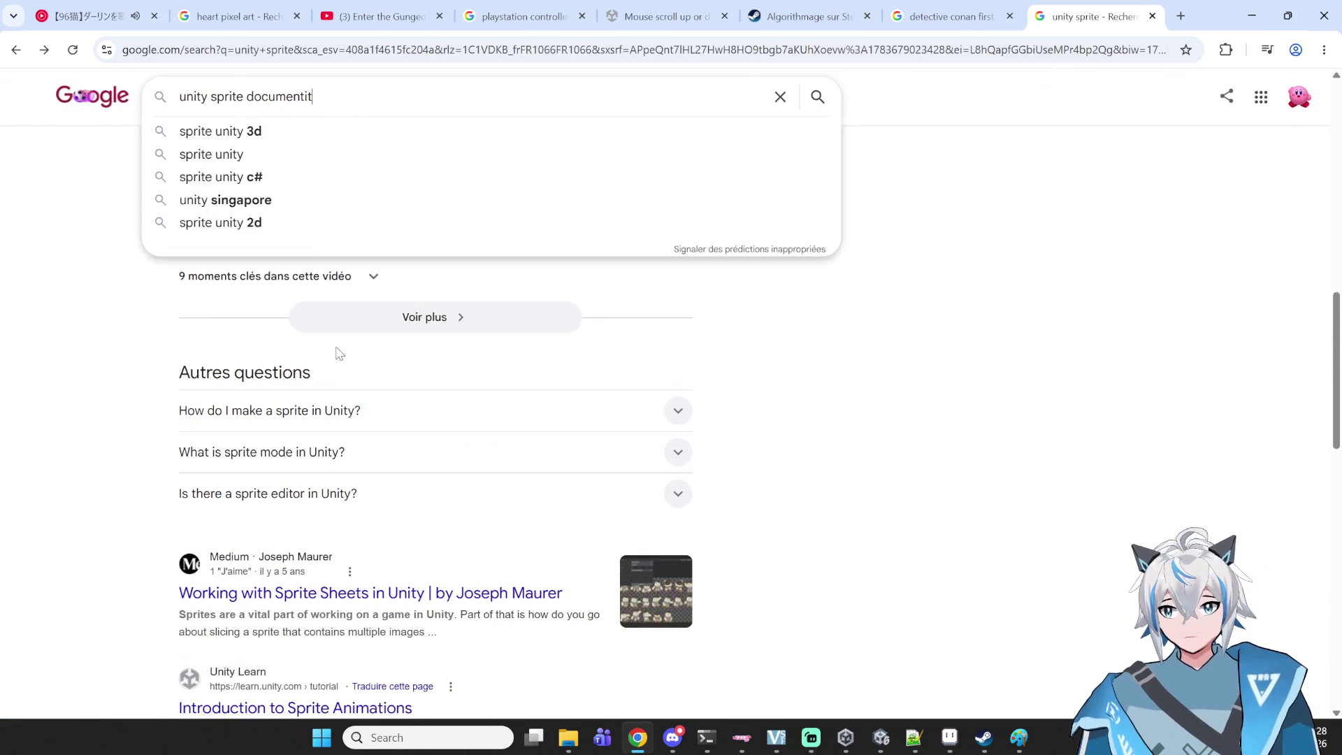
text(on class)
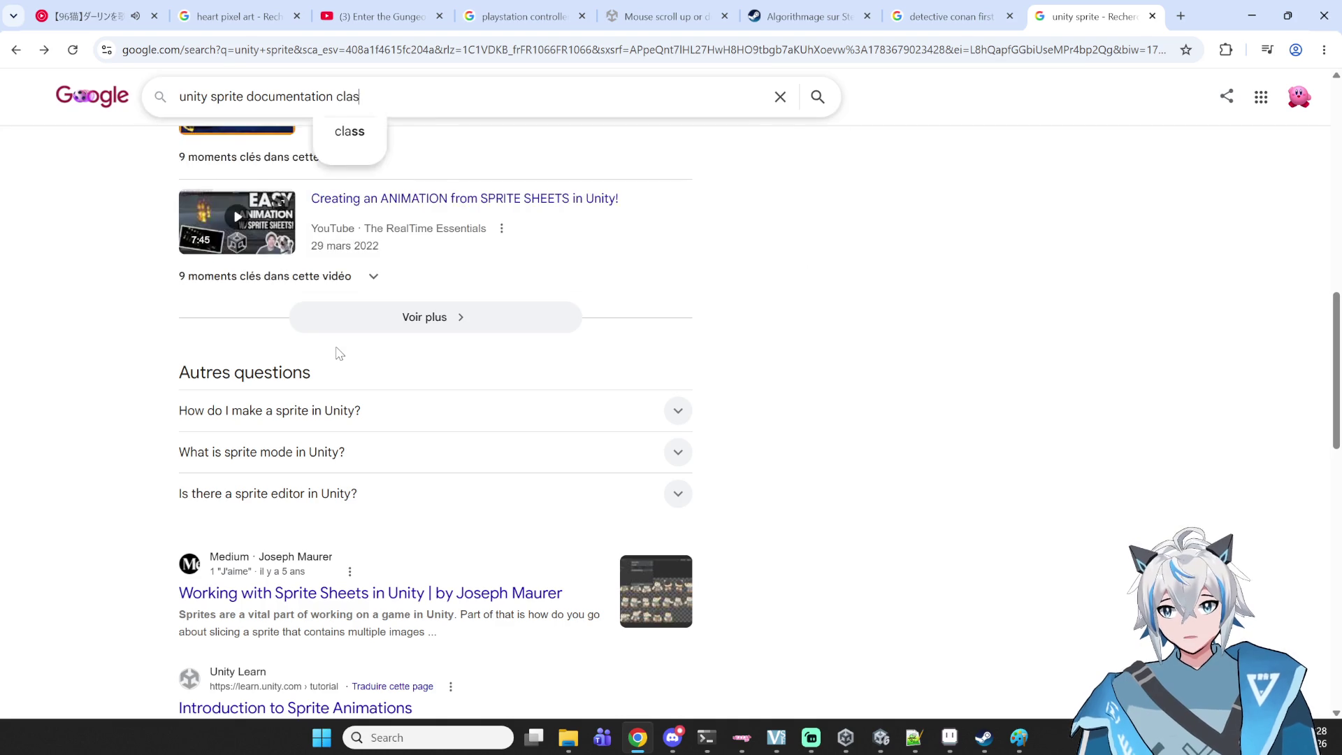
key(Return)
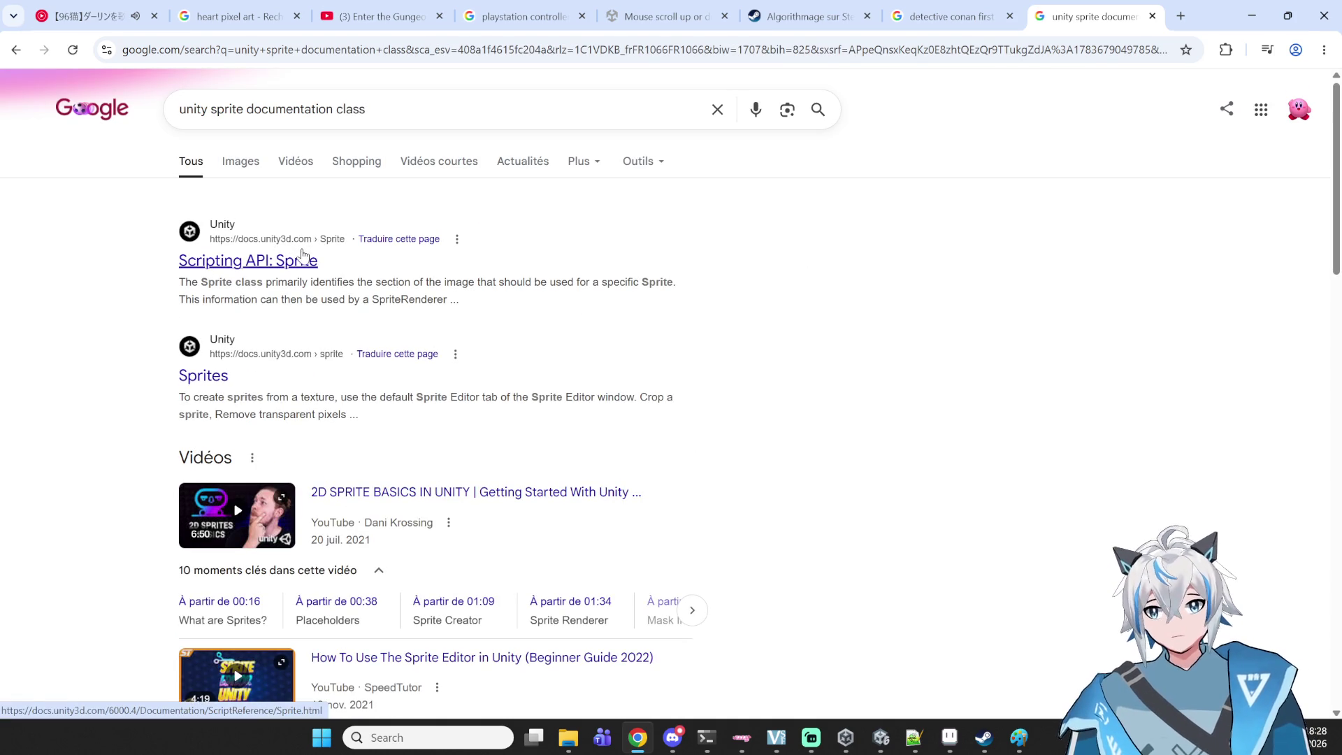
- Open the Scripting API: Sprite page and scroll to its Properties table
click(303, 260)
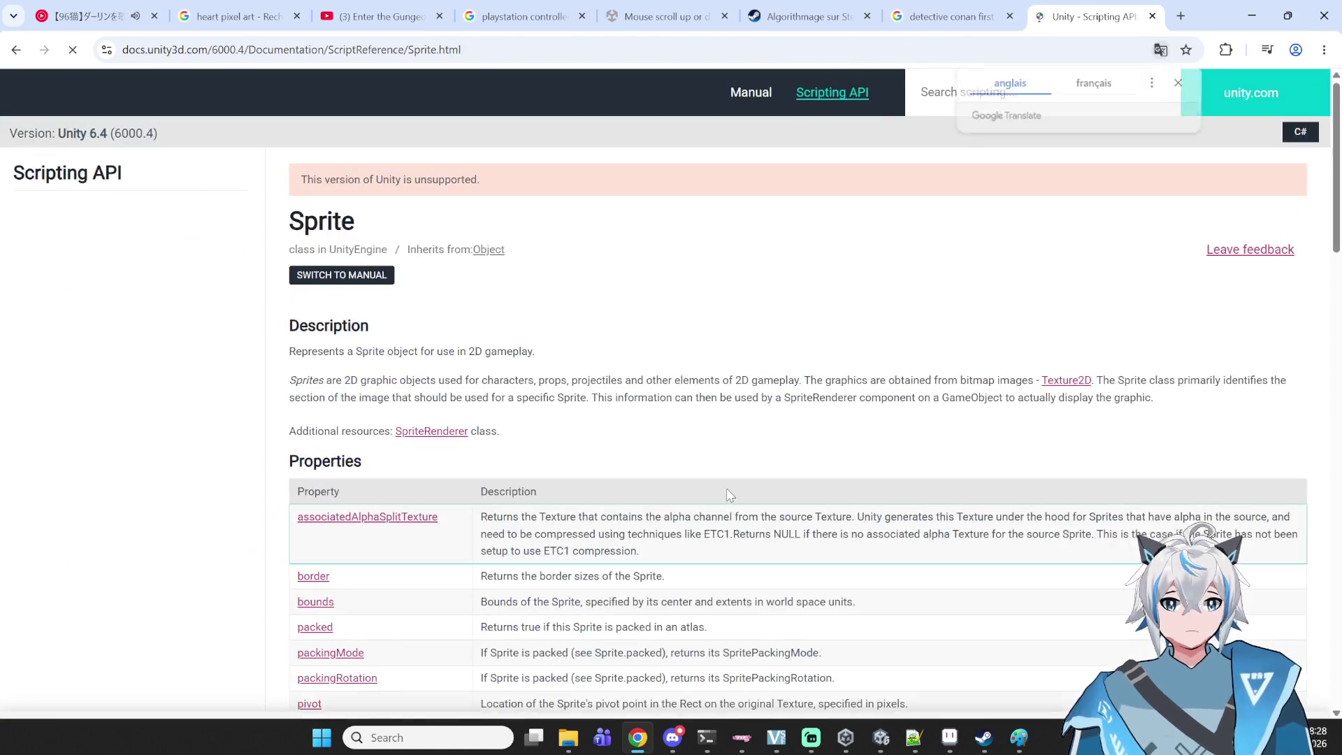
scroll(703, 441, down, 2)
scroll(703, 441, down, 2)
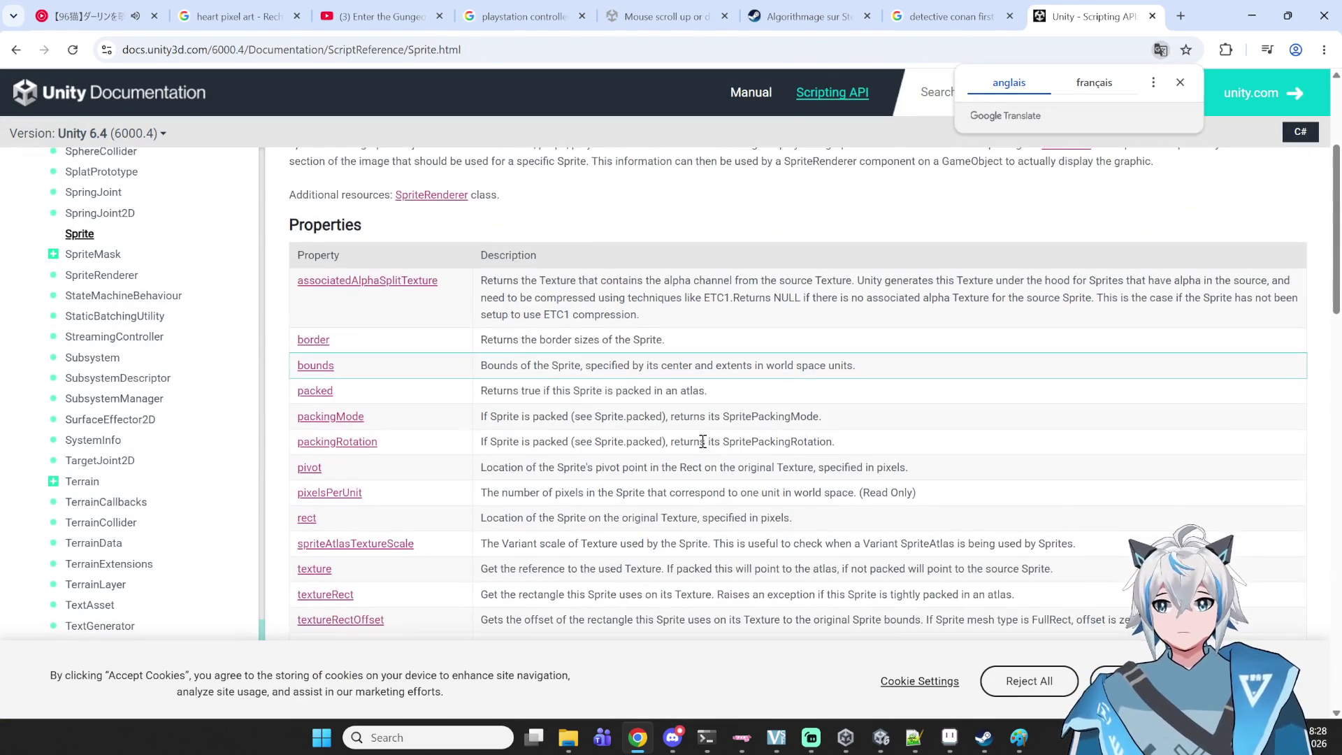
scroll(513, 460, down, 2)
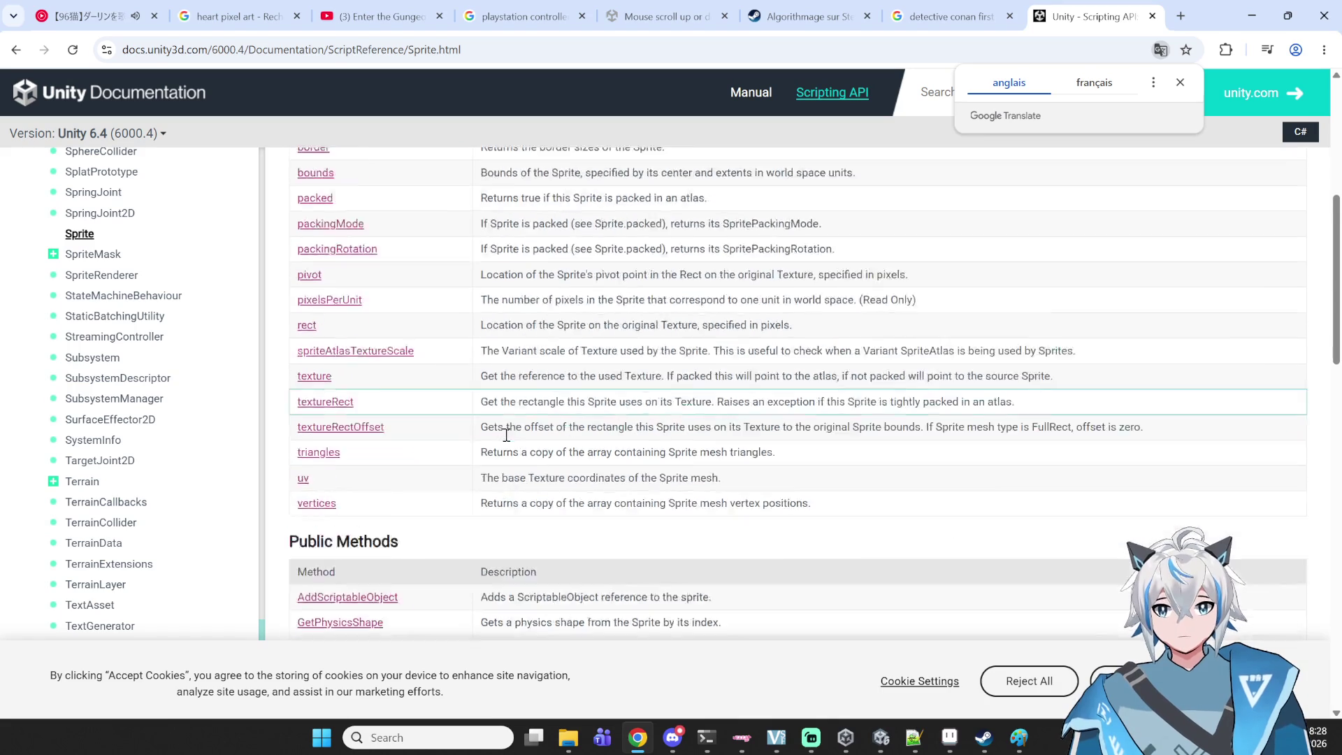
scroll(502, 437, down, 7)
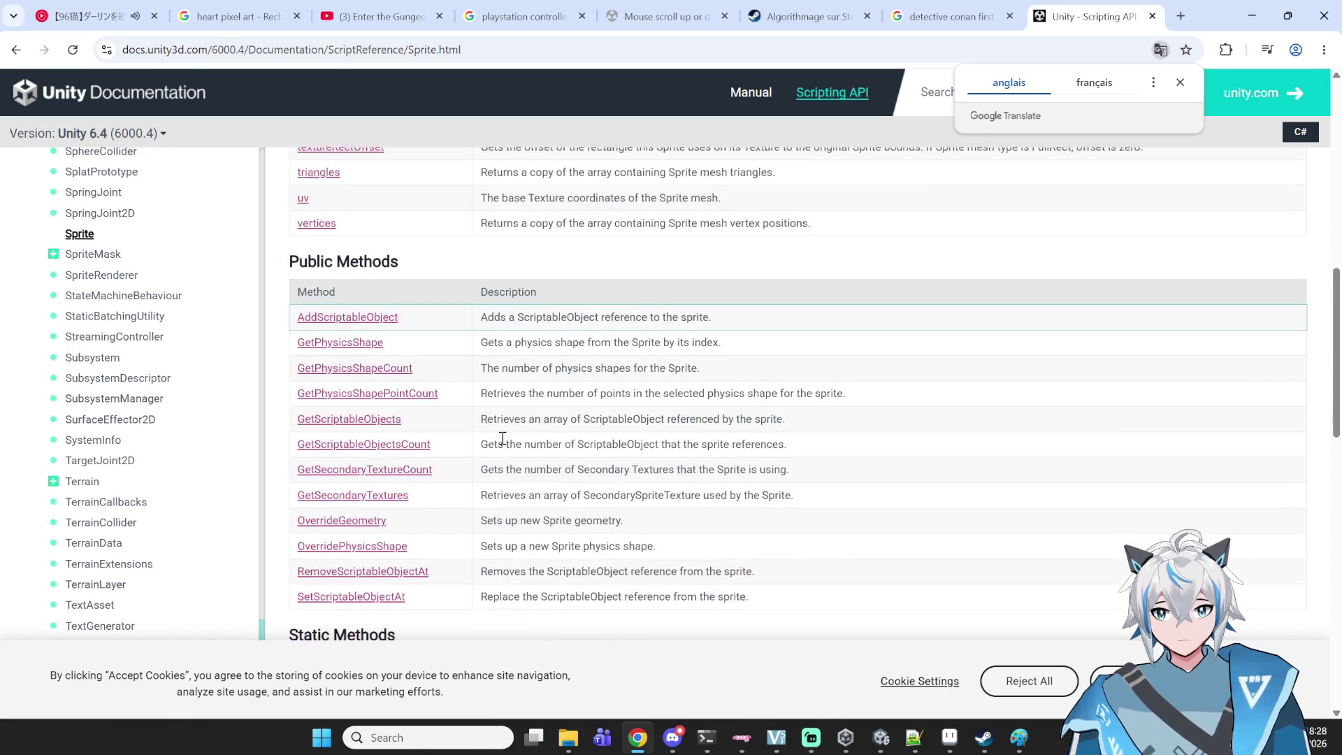
scroll(502, 444, down, 5)
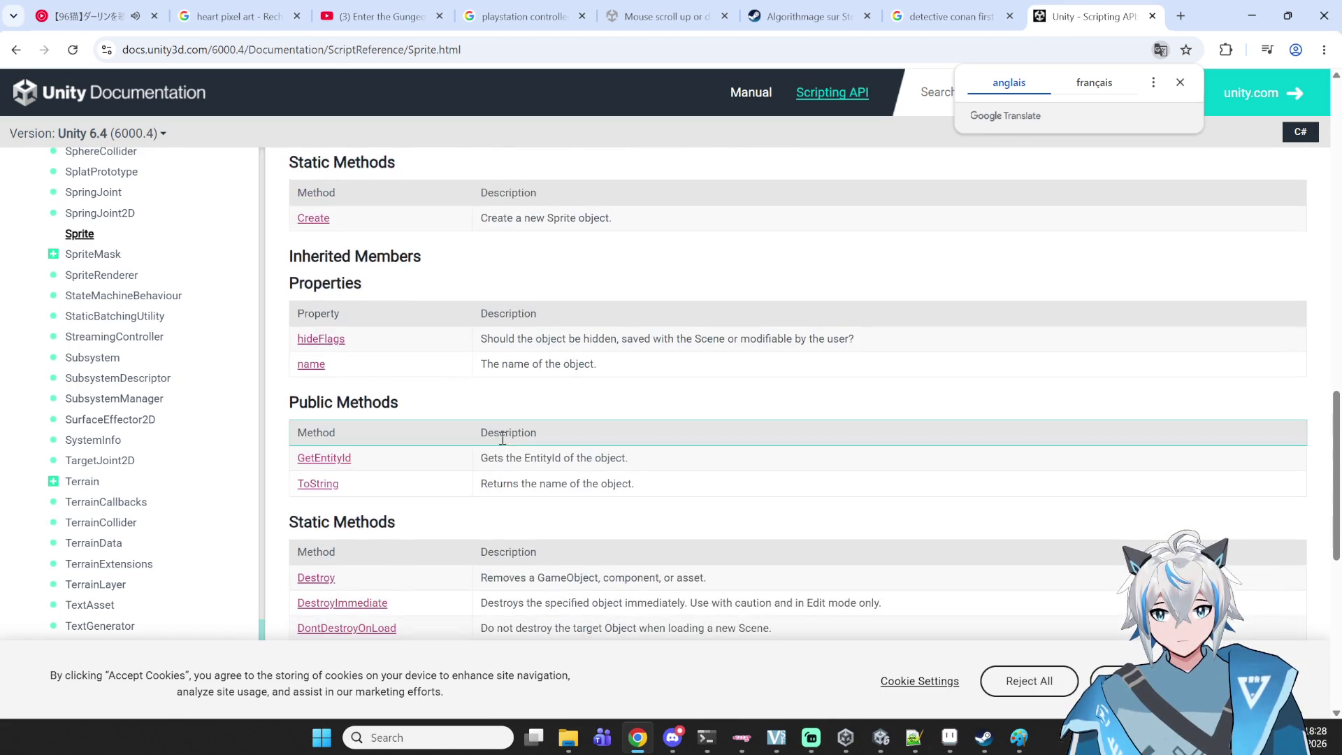
scroll(502, 438, down, 2)
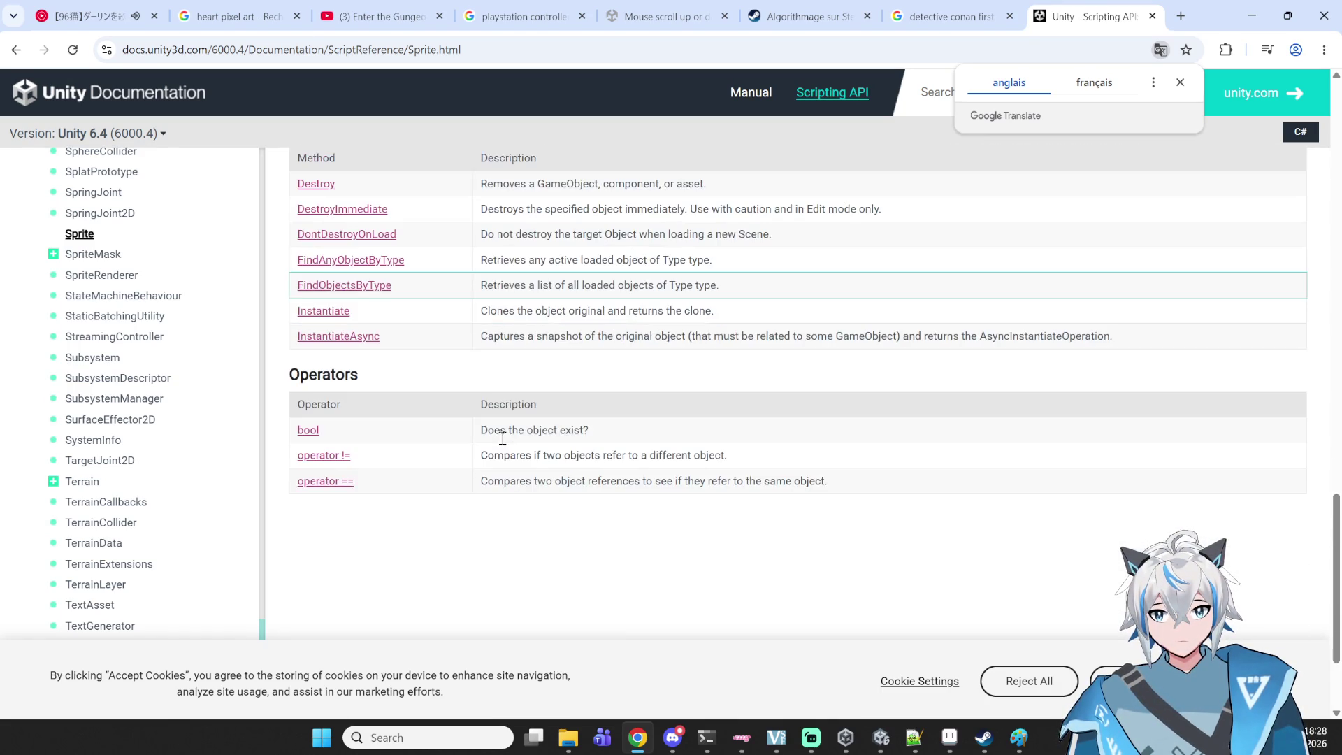
scroll(514, 443, up, 10)
scroll(513, 442, up, 5)
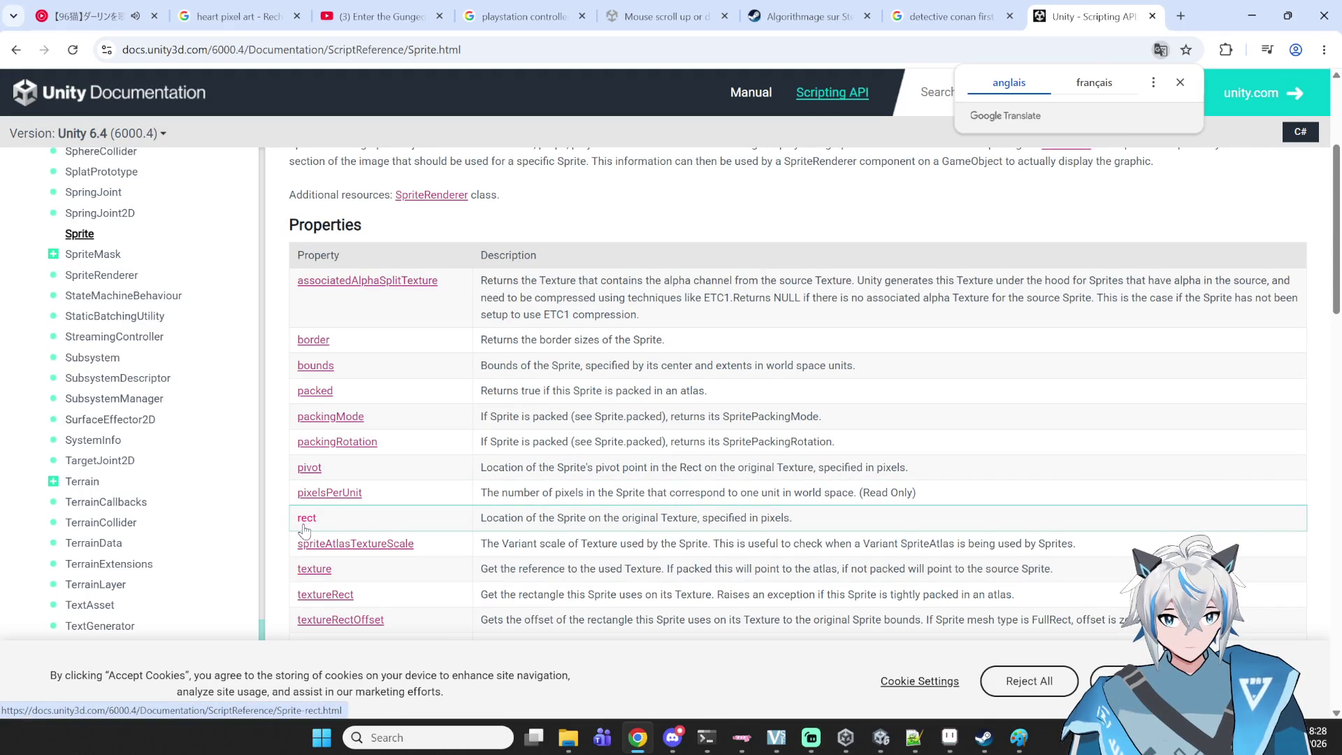
- Open the Sprite.rect page describing the sprite's pixel location on its texture
click(304, 524)
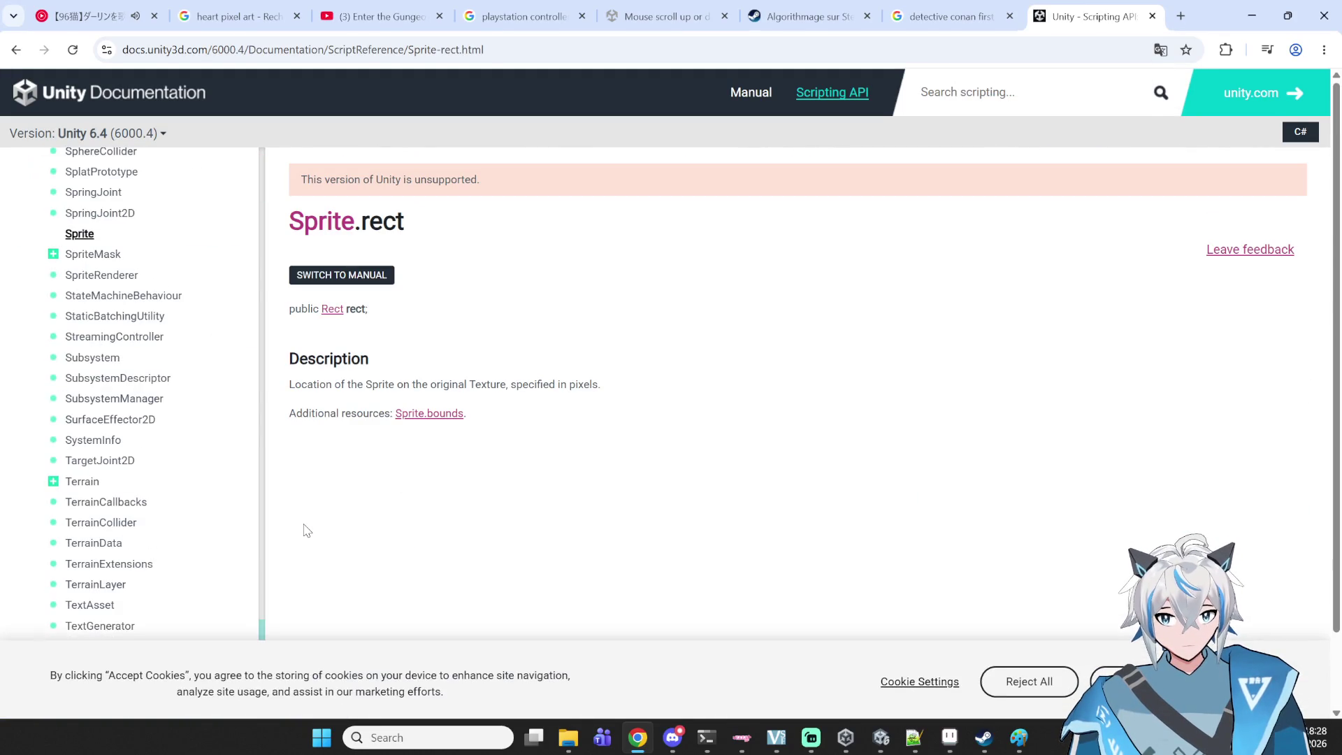
key(alt+Left)
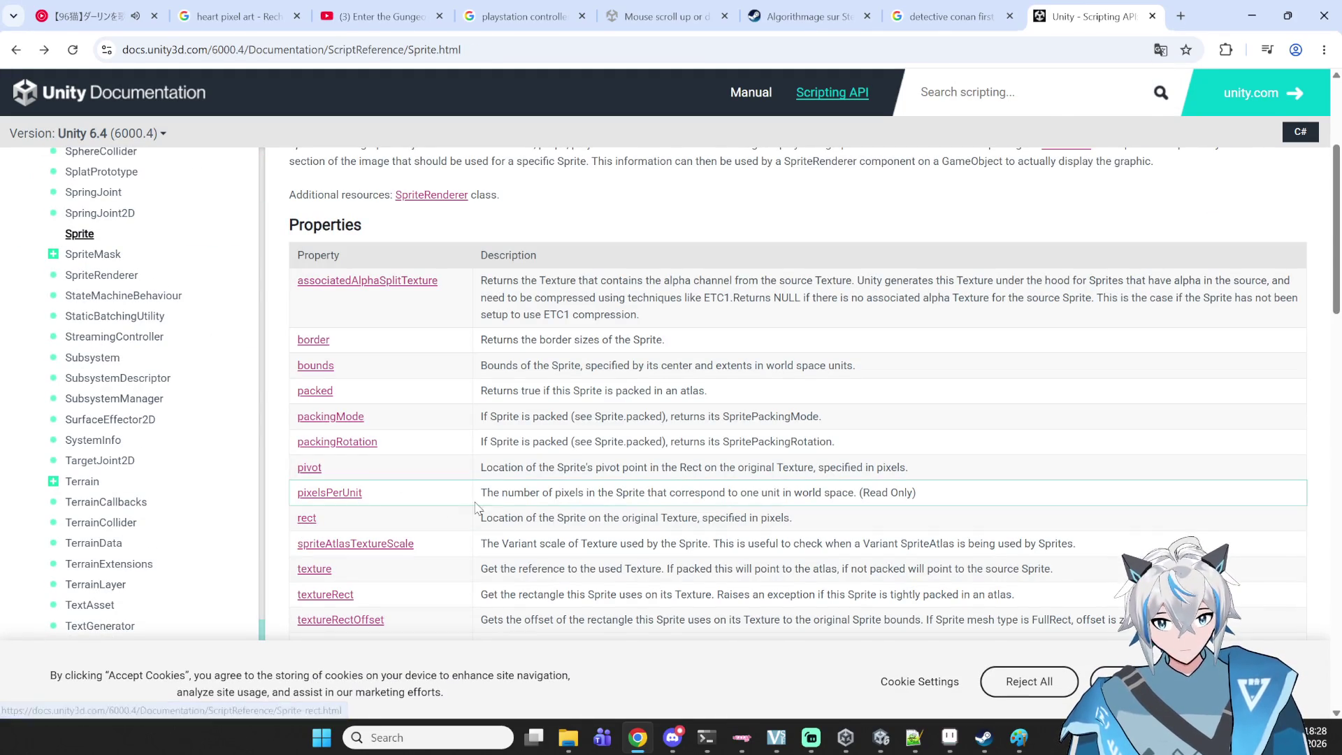
mouse_move(481, 517)
mouse_down()
mouse_move(971, 542)
mouse_move(740, 517)
mouse_move(794, 517)
mouse_up()
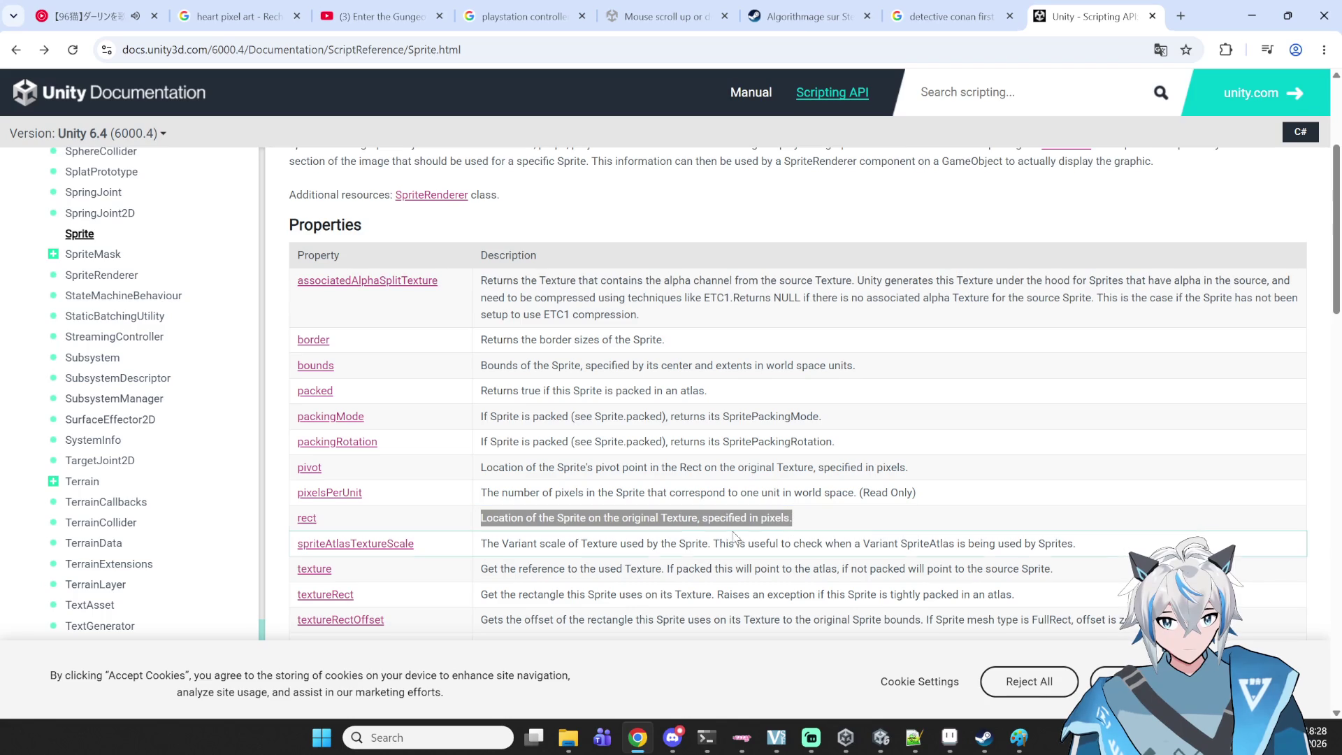
click(313, 520)
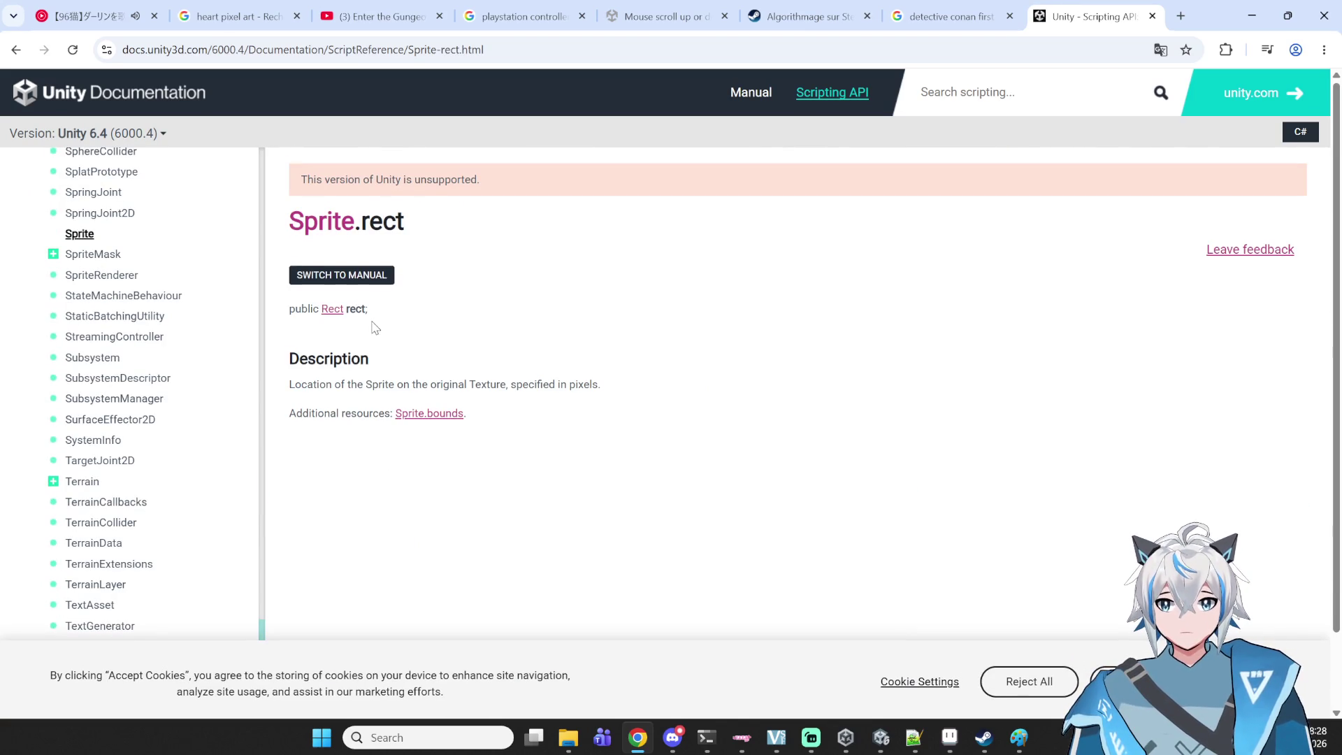
scroll(360, 323, down, 2)
scroll(349, 320, up, 2)
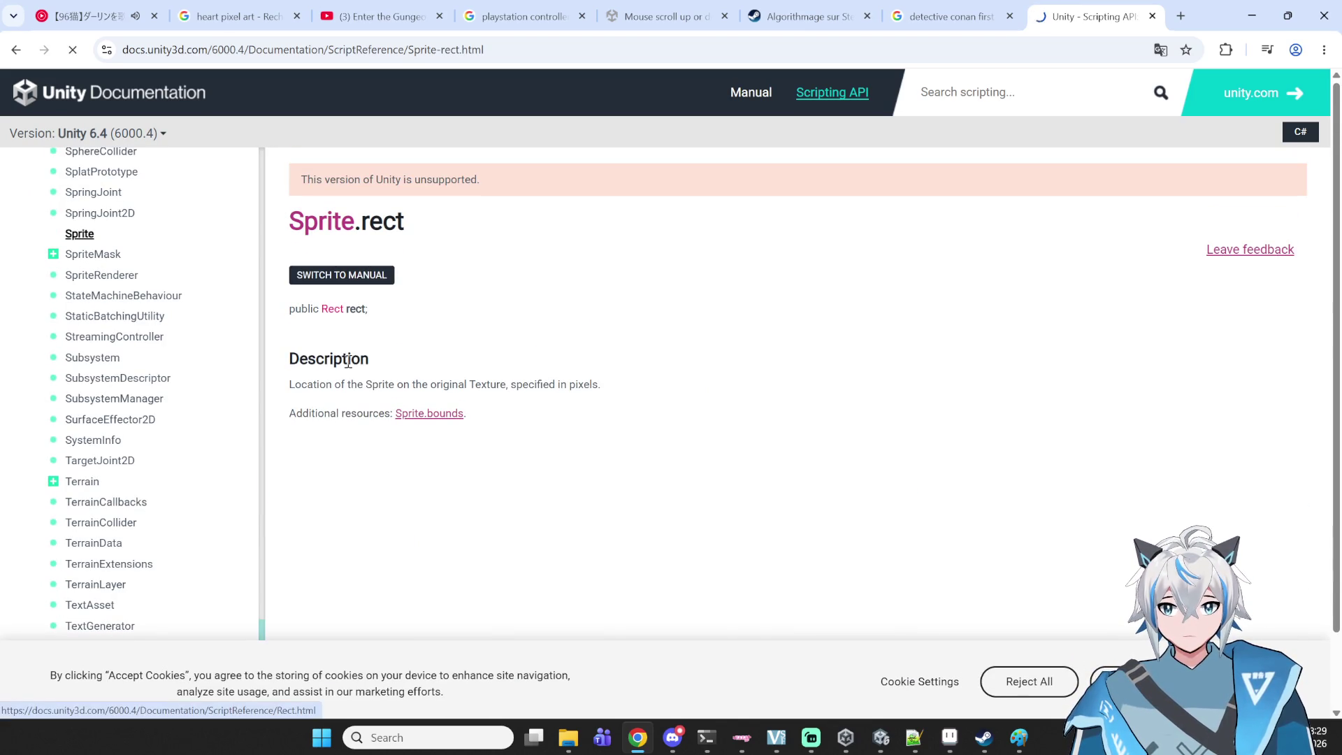
- Check the Rect page's width and height properties, then return to display_template.cs in Notepad++
click(341, 317)
scroll(364, 419, down, 5)
scroll(365, 417, down, 10)
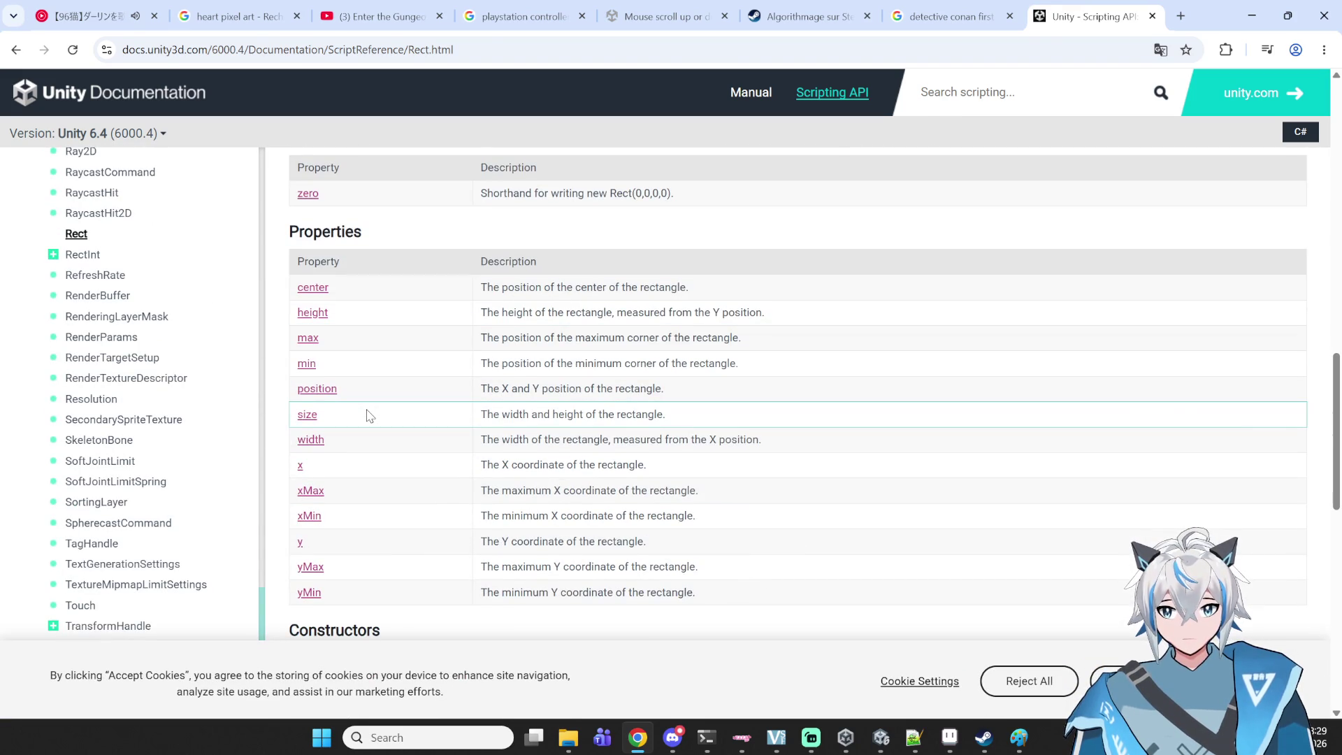
scroll(368, 416, down, 1)
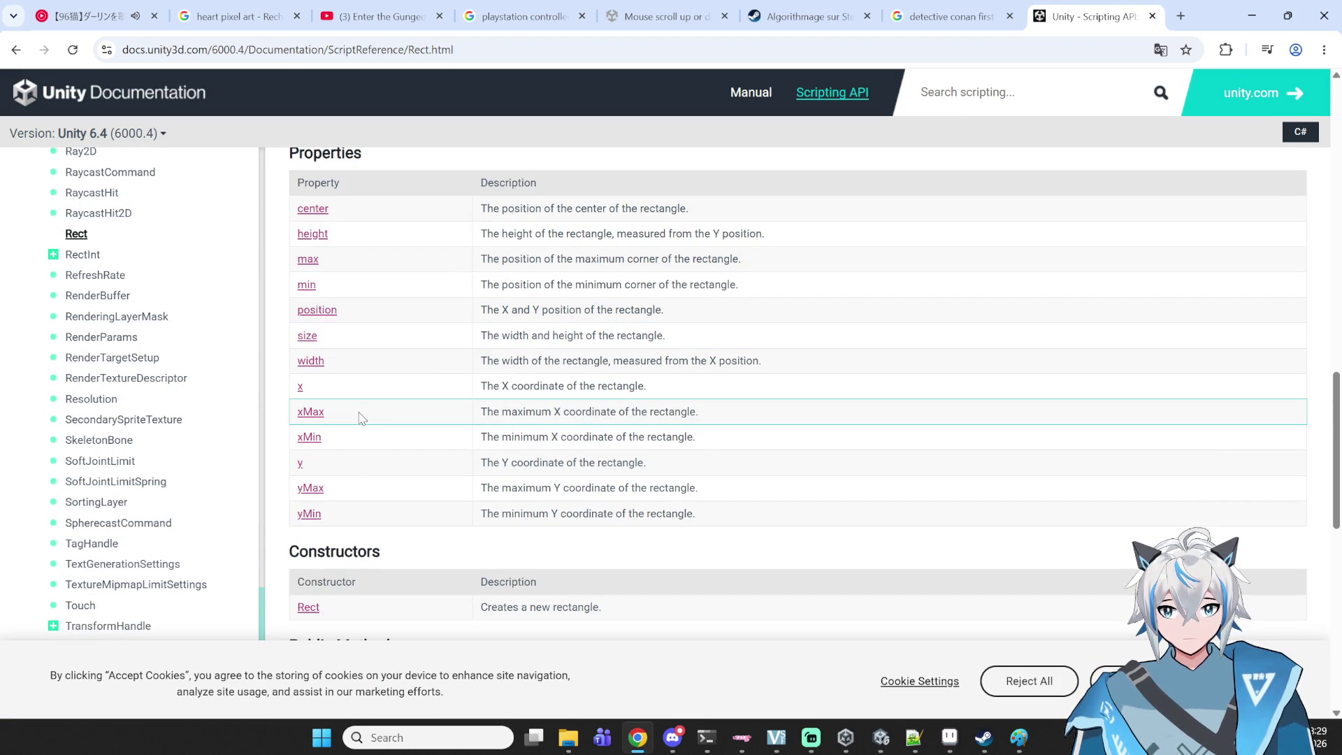
click(914, 738)
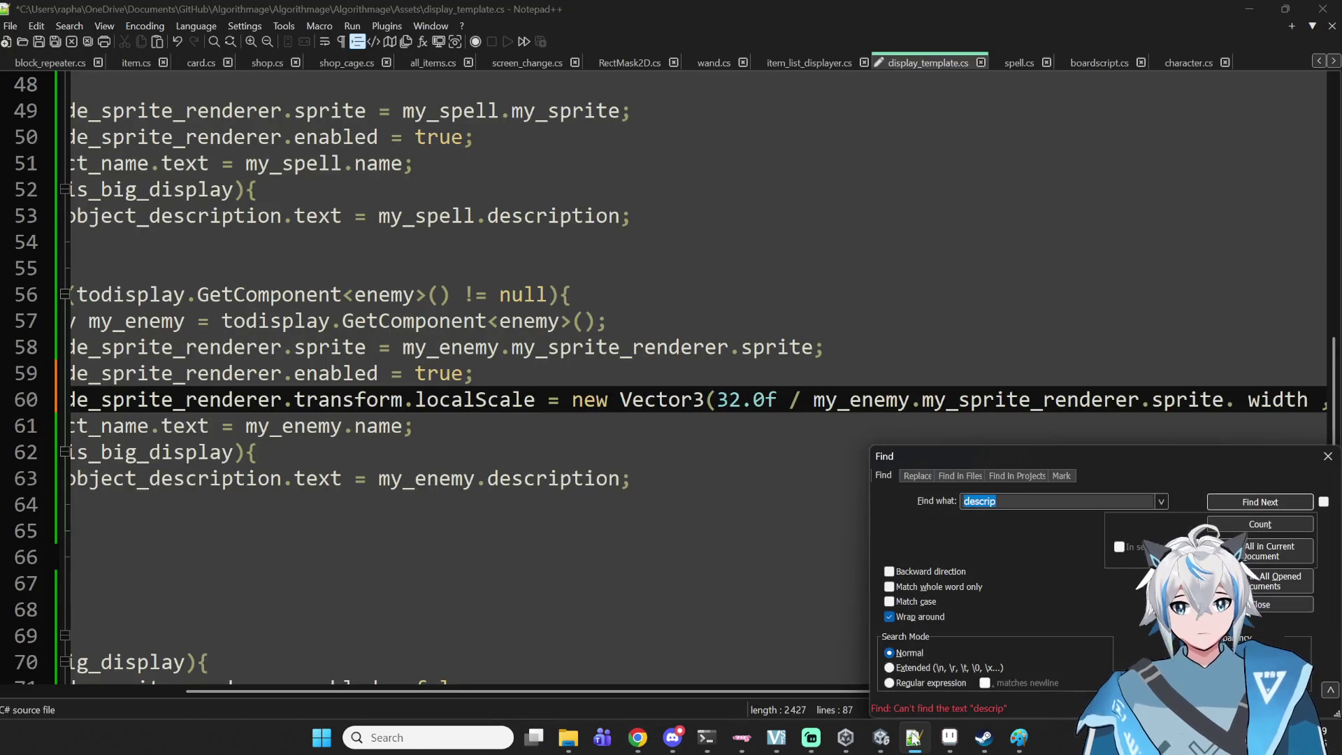
- Make line 60's x scale 32.0f divided by the sprite's rect.width
click(1224, 399)
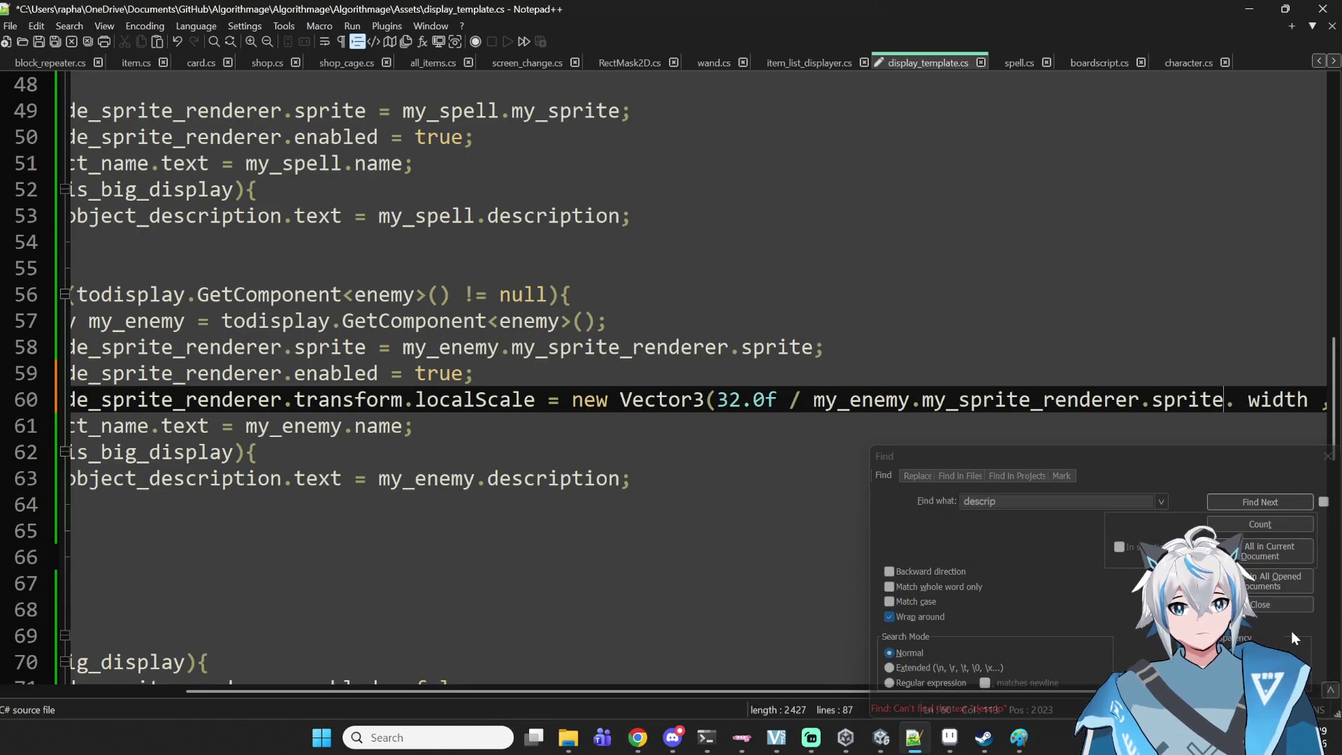
text(.rect.wid)
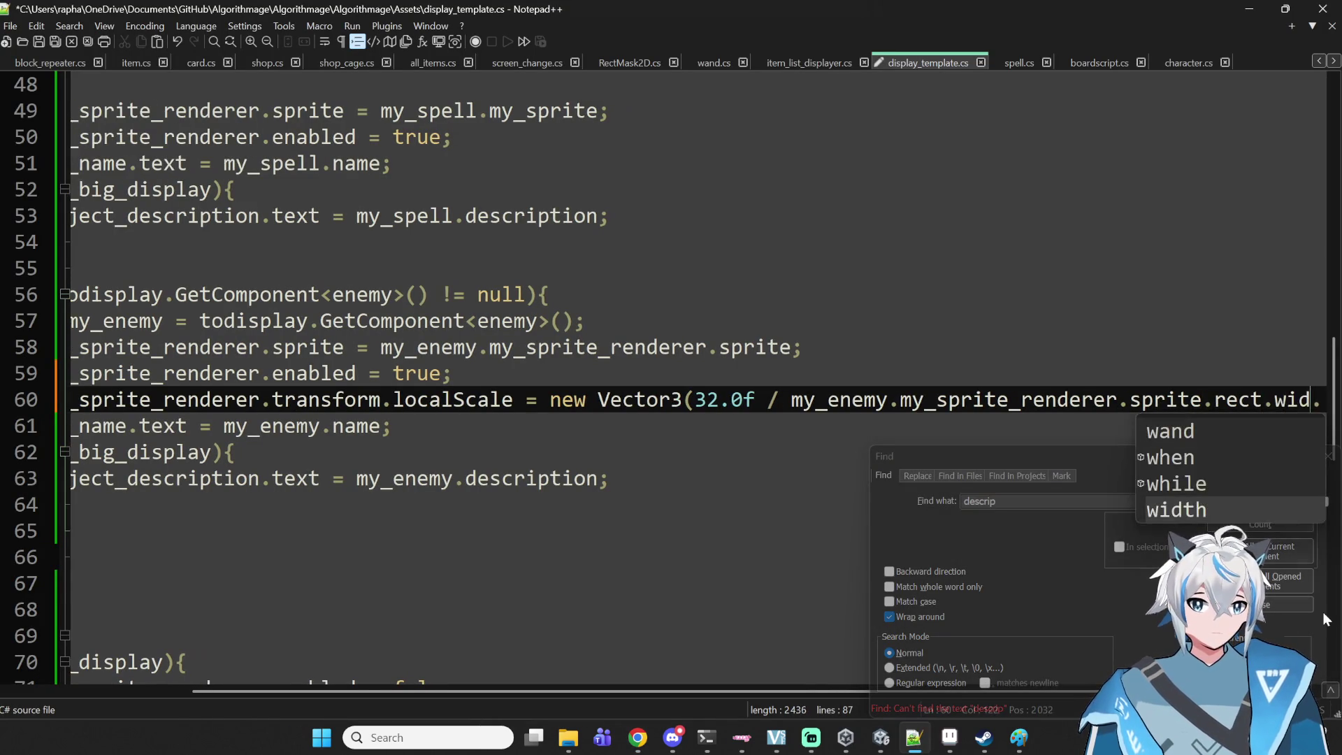
text(th)
key(Down)
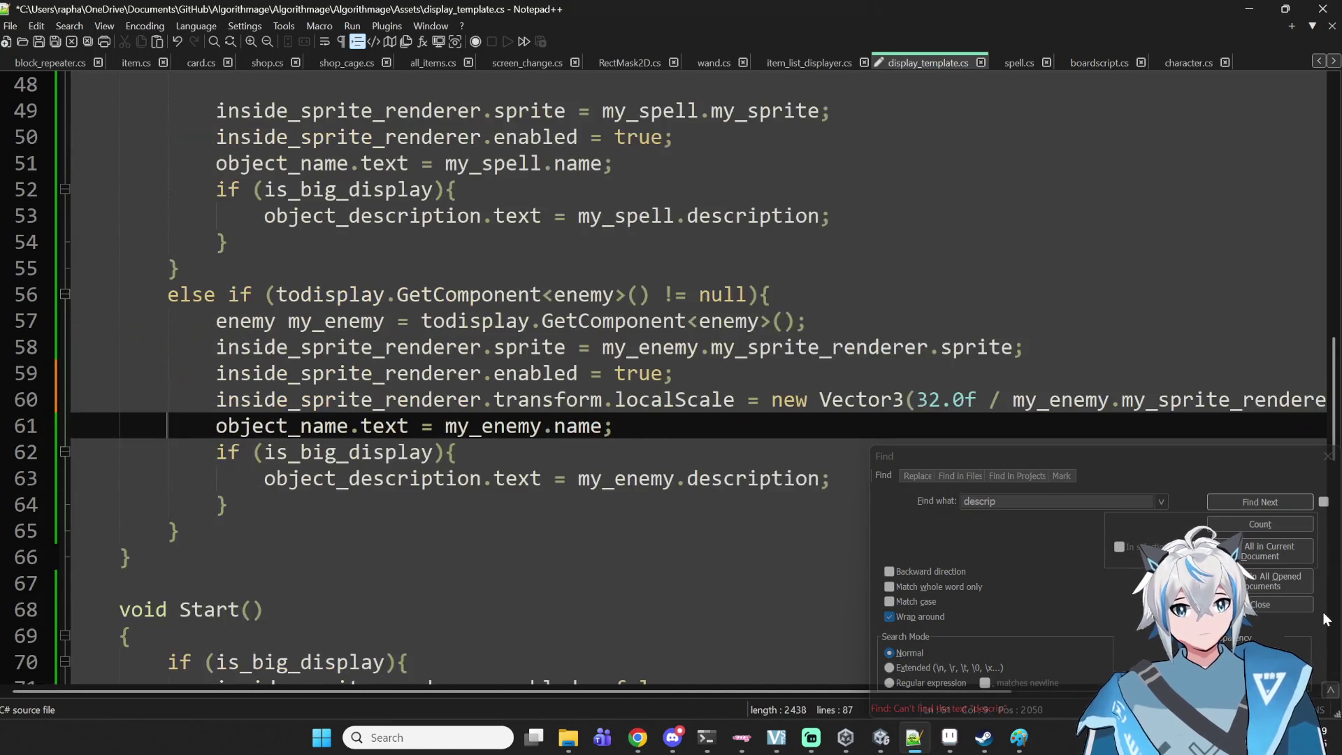
key(Up)
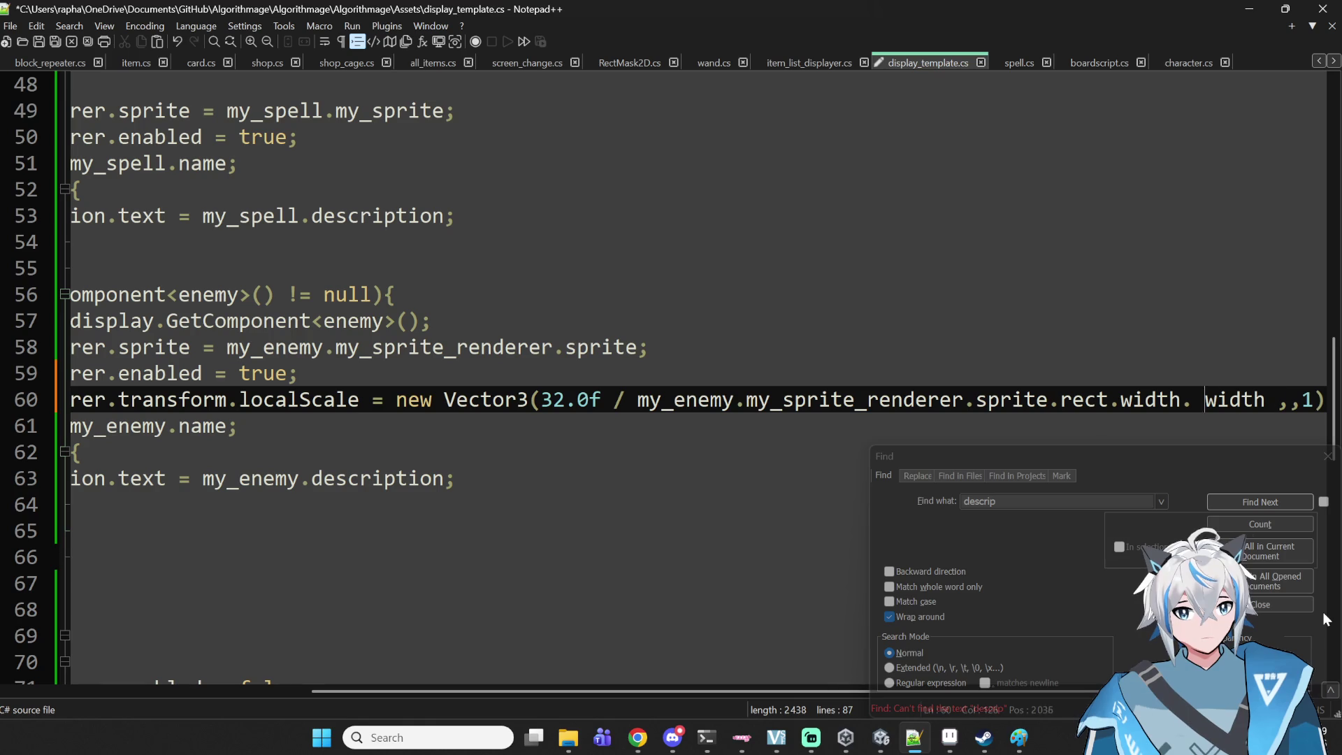
key(ctrl+shift+Right)
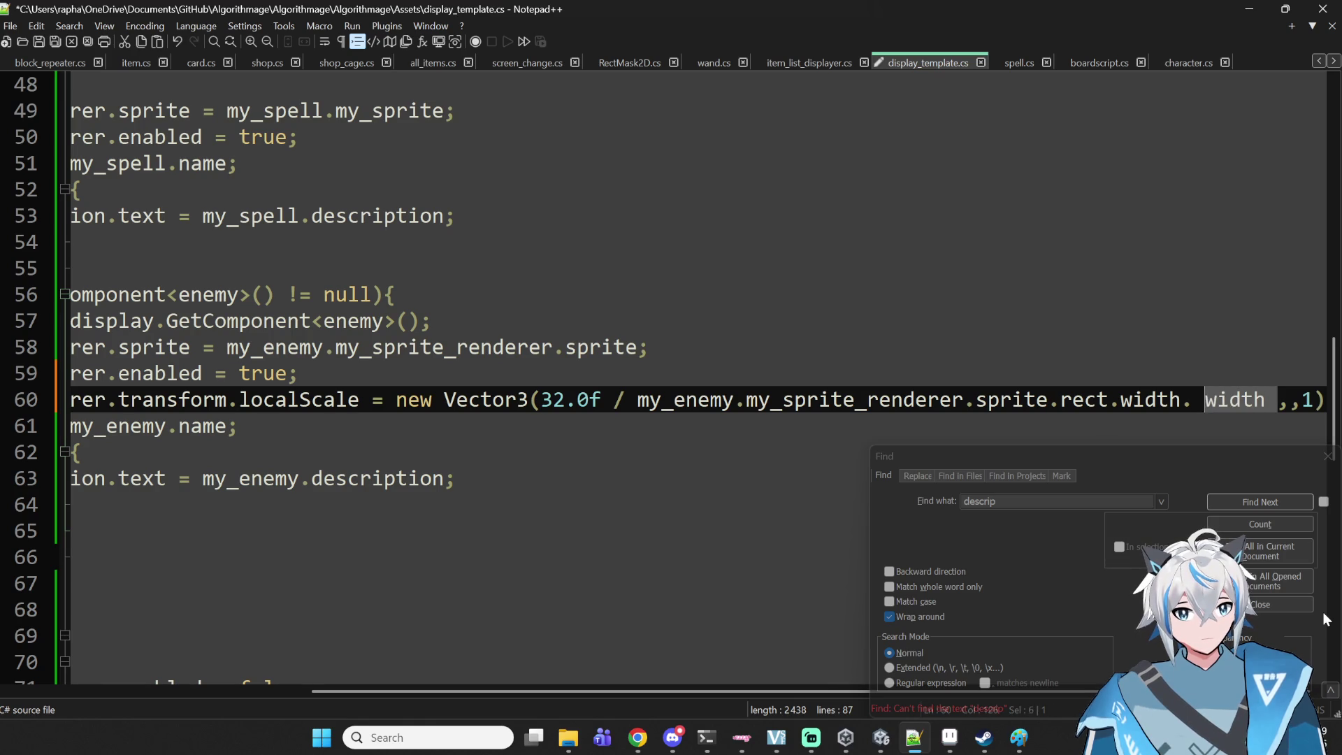
key(BackSpace)
key(BackSpace)
key(BackSpace)
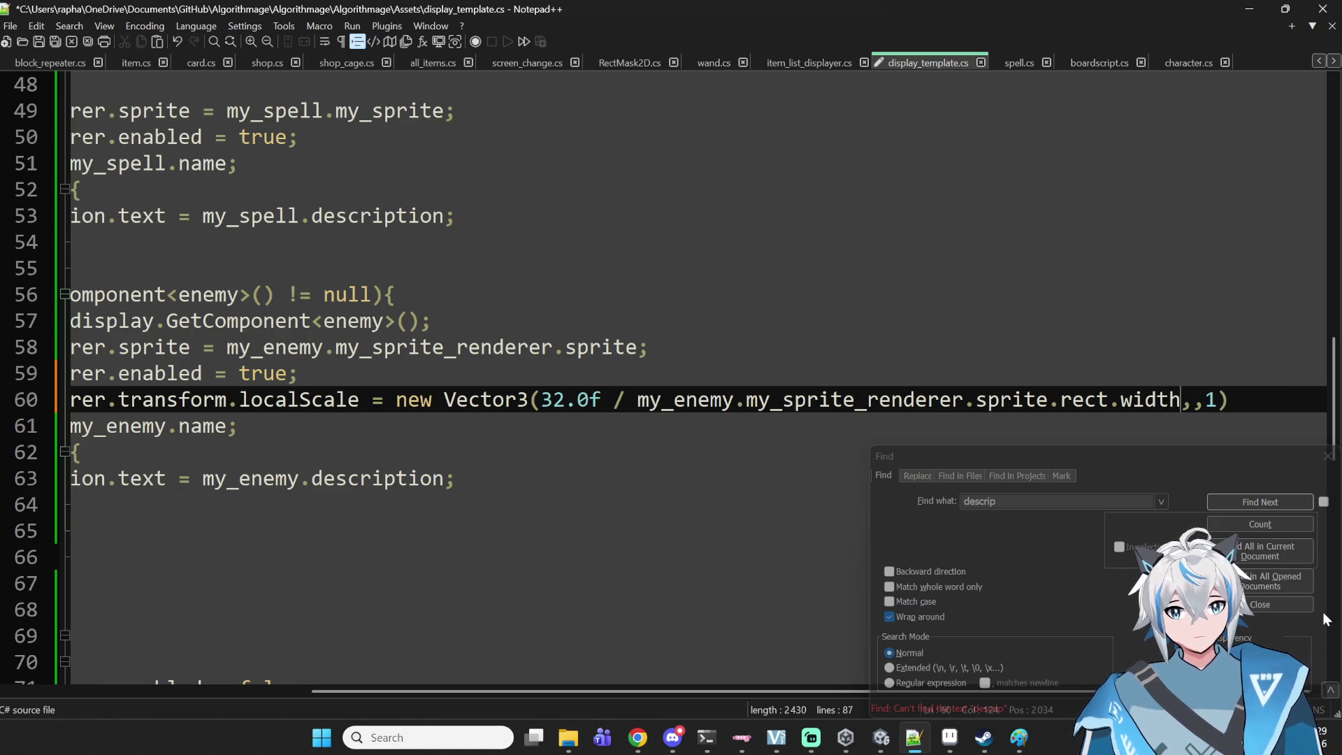
- Reuse that expression for the y scale with rect.height, then save display_template.cs
key(shift+Left)
key(shift+Left)
key(shift+Left)
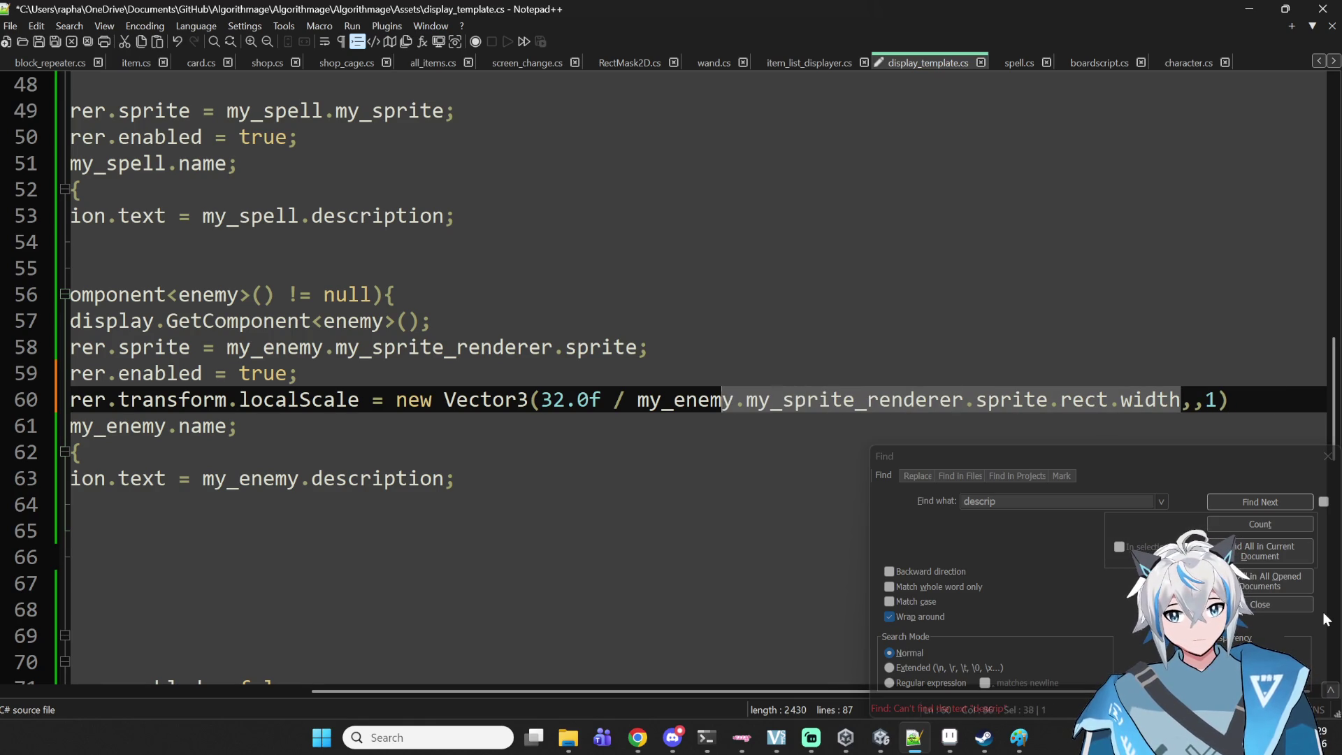
key(shift+Left)
key(shift+Left)
key(shift+Left)
key(ctrl+c)
key(Right)
key(Right)
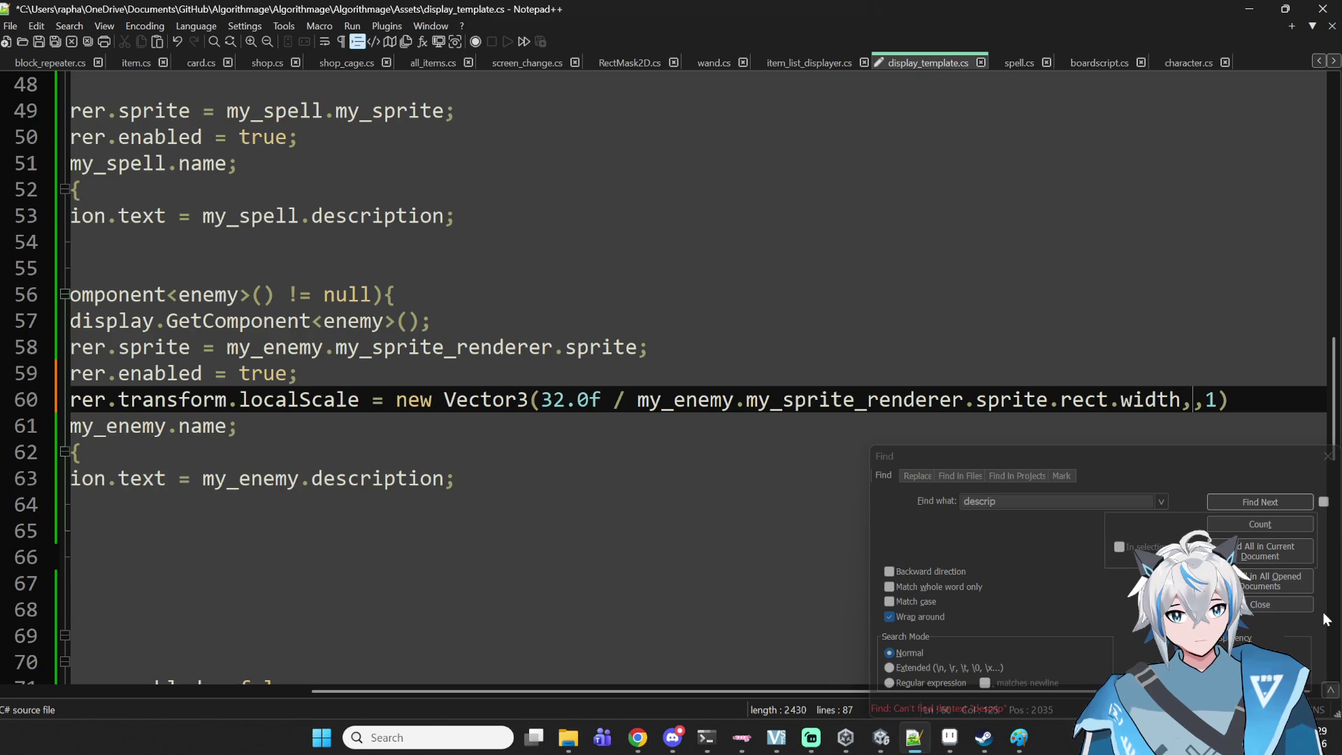
key(ctrl+v)
key(BackSpace)
key(BackSpace)
key(BackSpace)
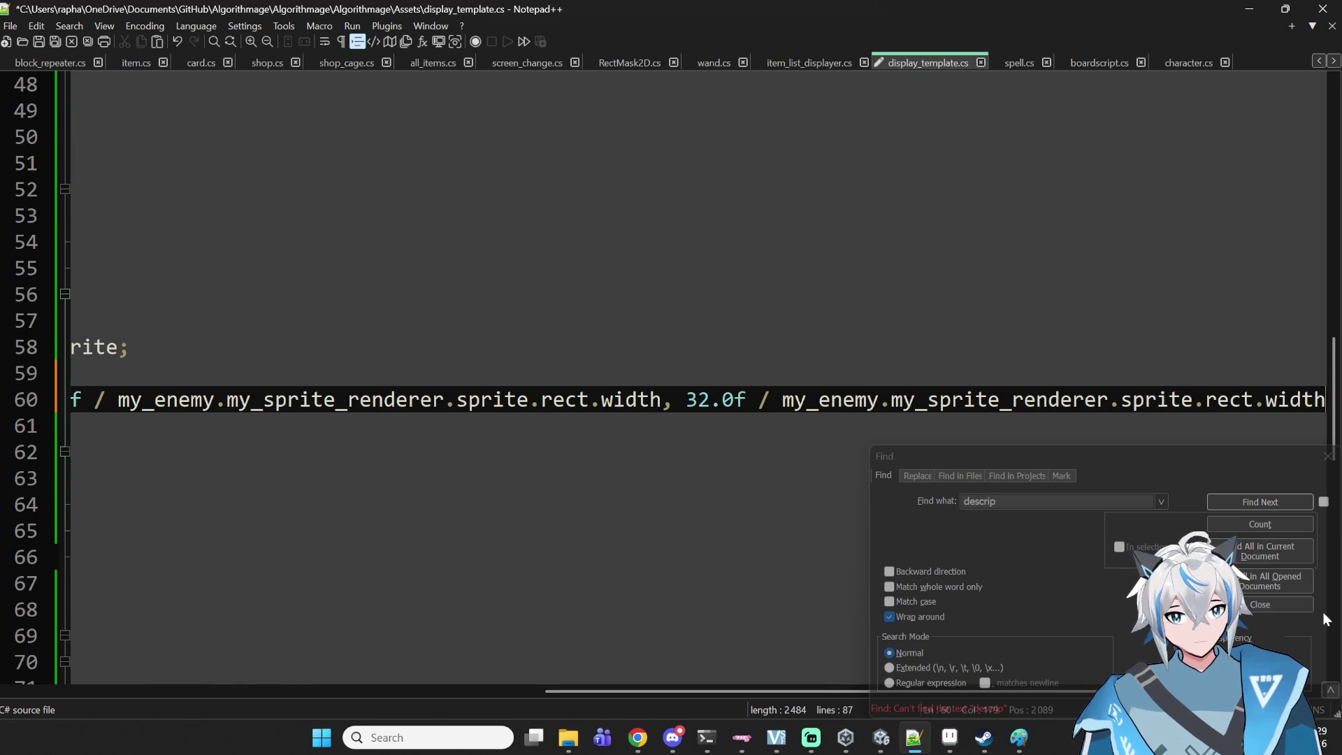
key(BackSpace)
key(BackSpace)
text(height,1))
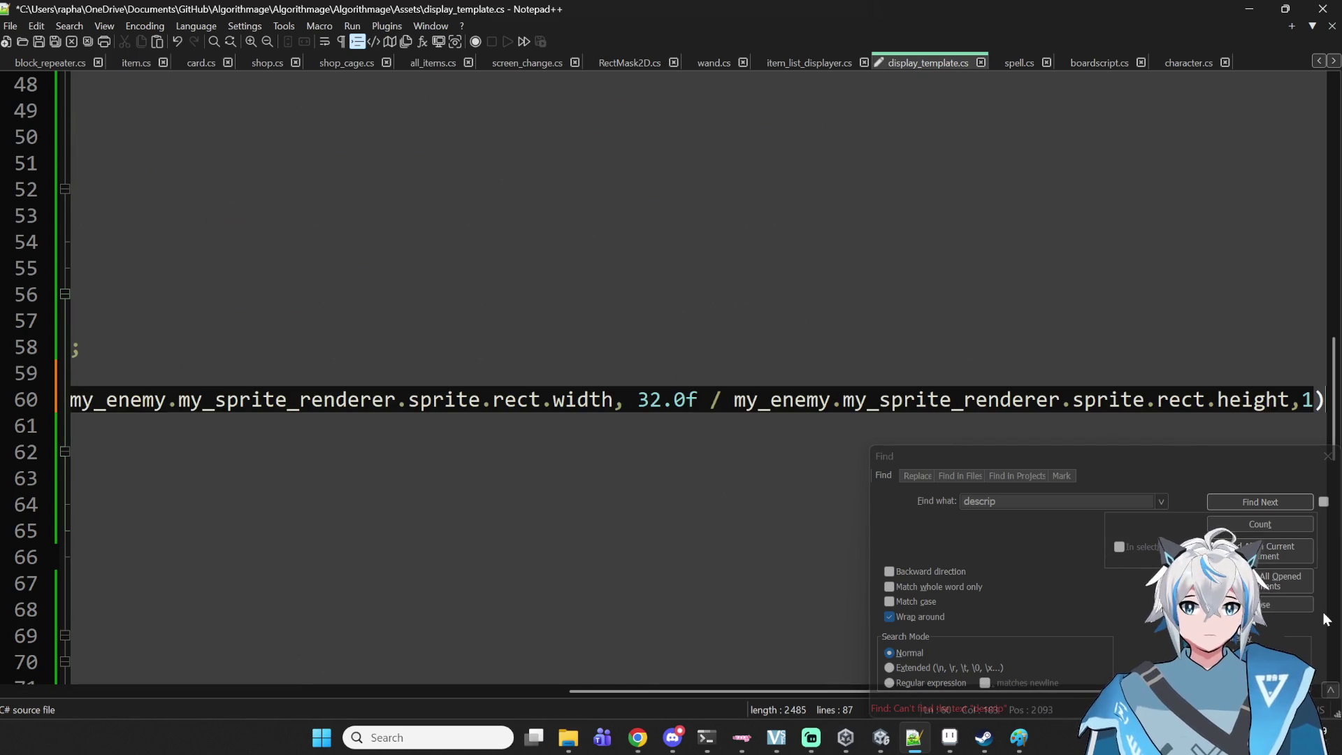
text(;)
key(ctrl+s)
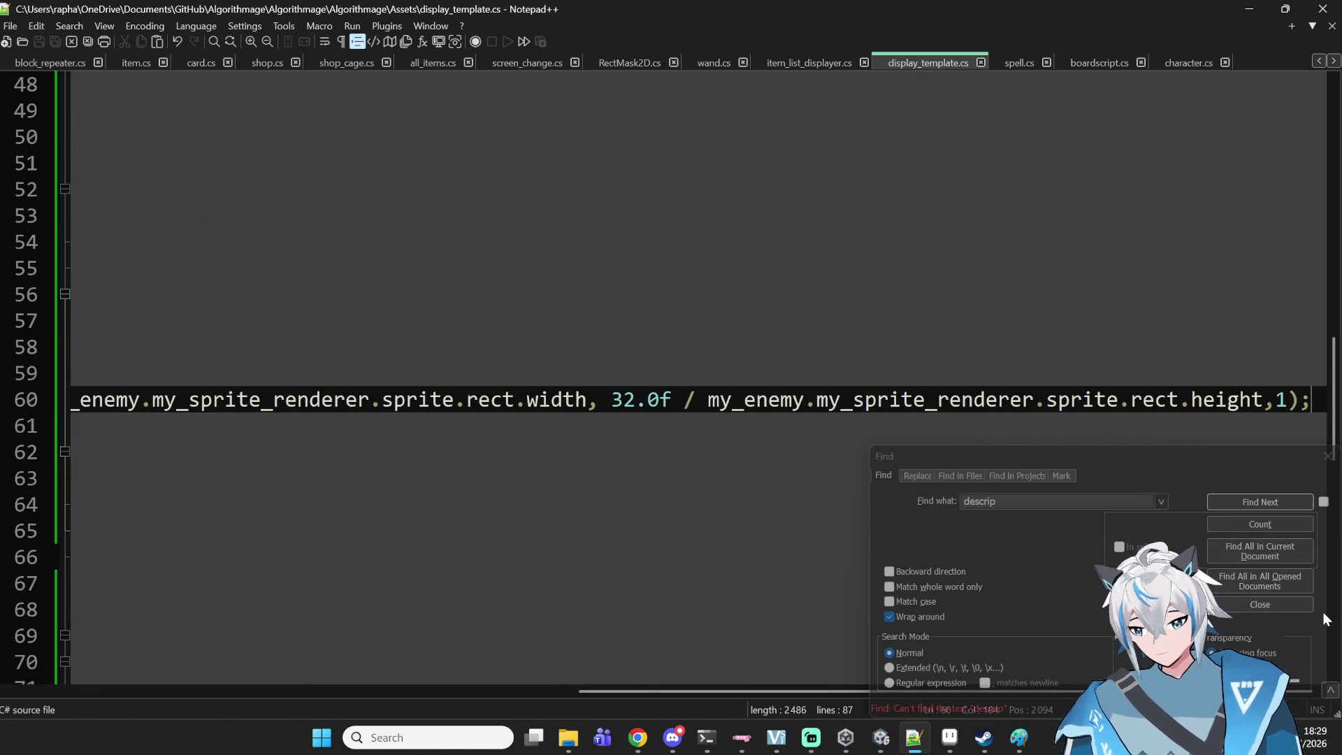
- Run the game, start a new game, enter a fight and open the enemies list
mouse_move(882, 738)
click(882, 598)
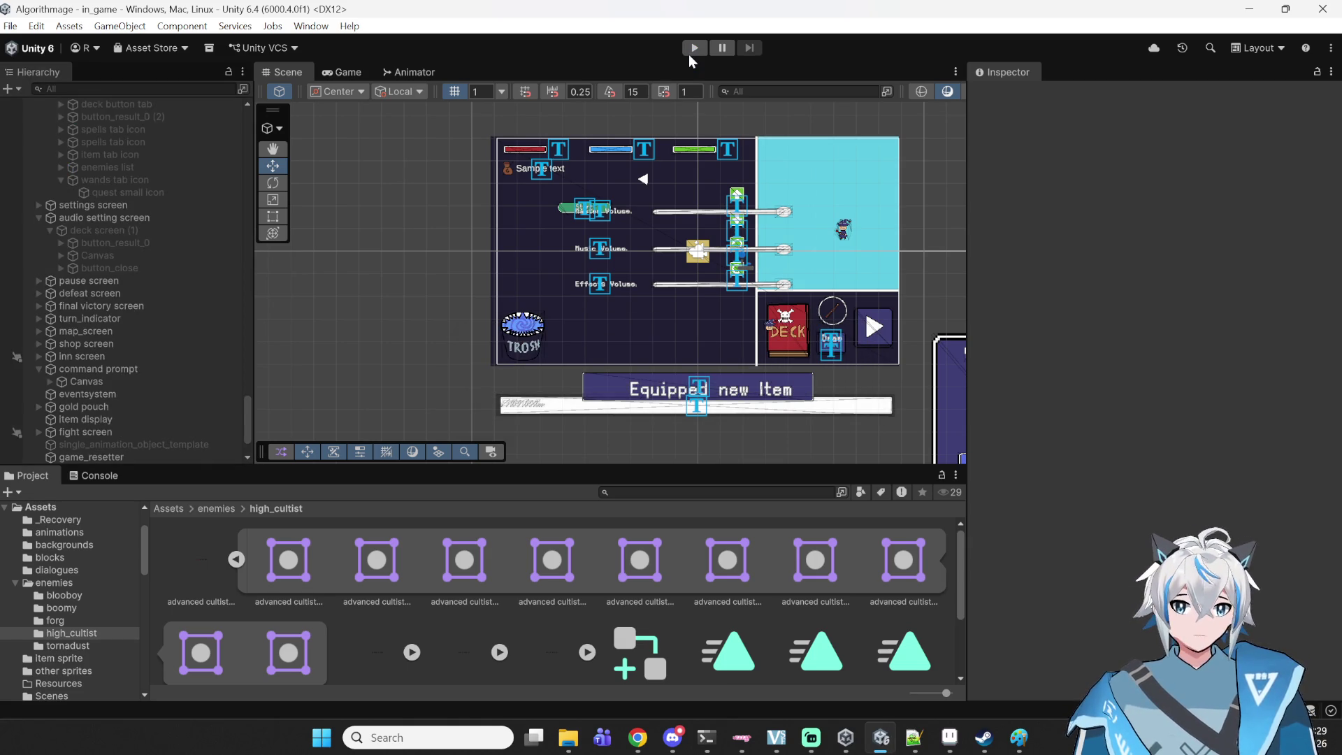
click(694, 48)
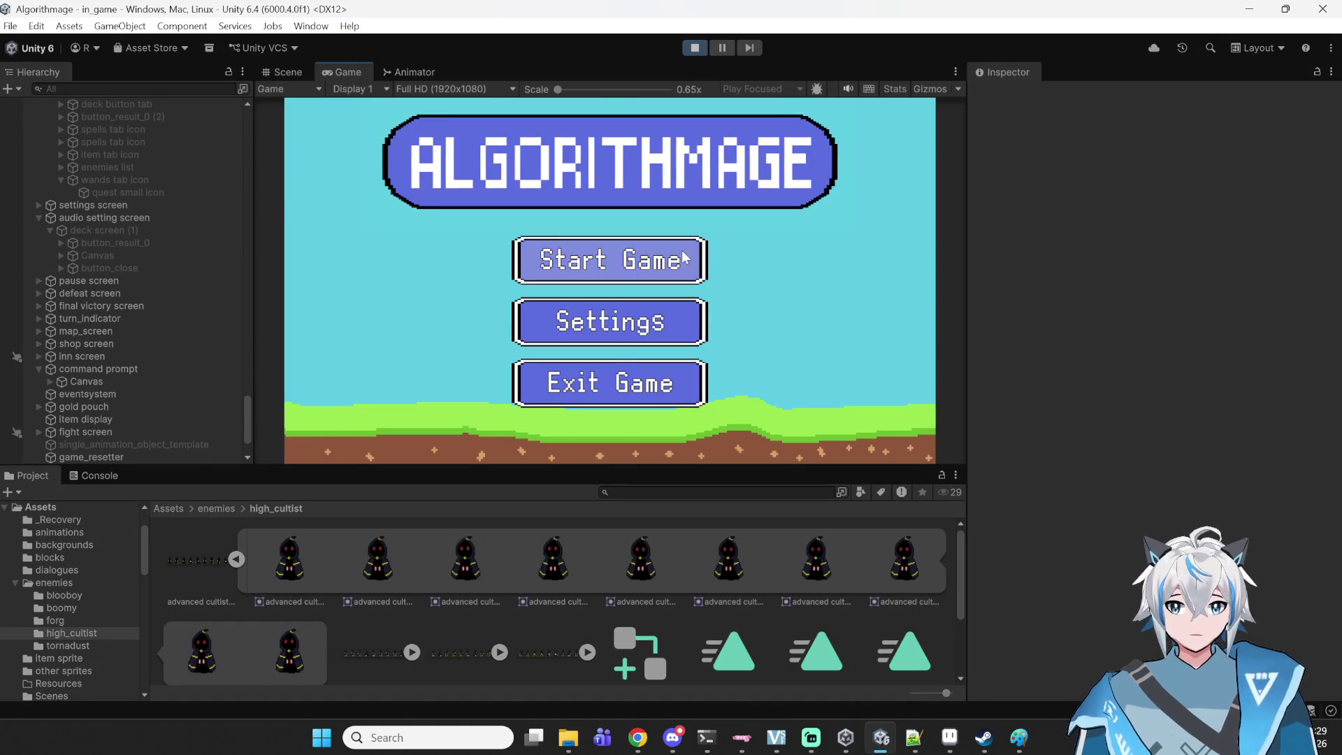
click(688, 257)
click(609, 316)
click(751, 392)
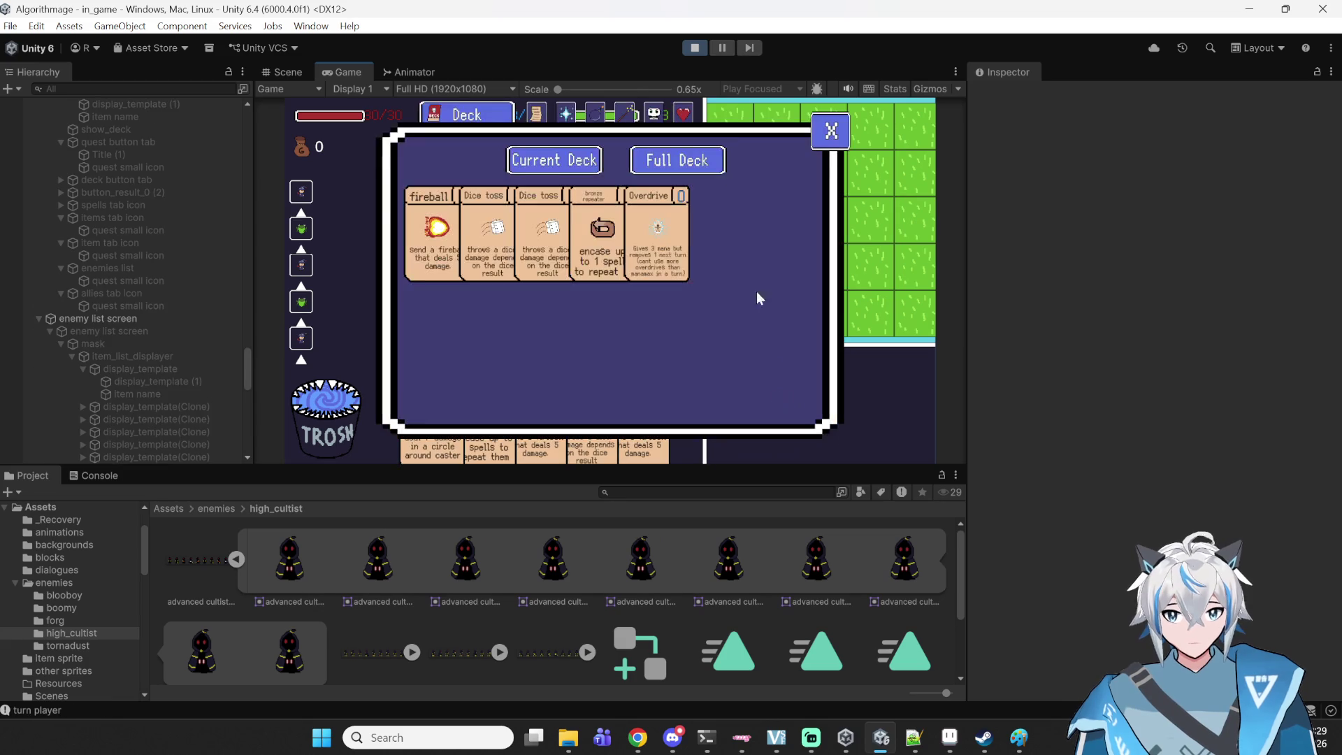
click(664, 110)
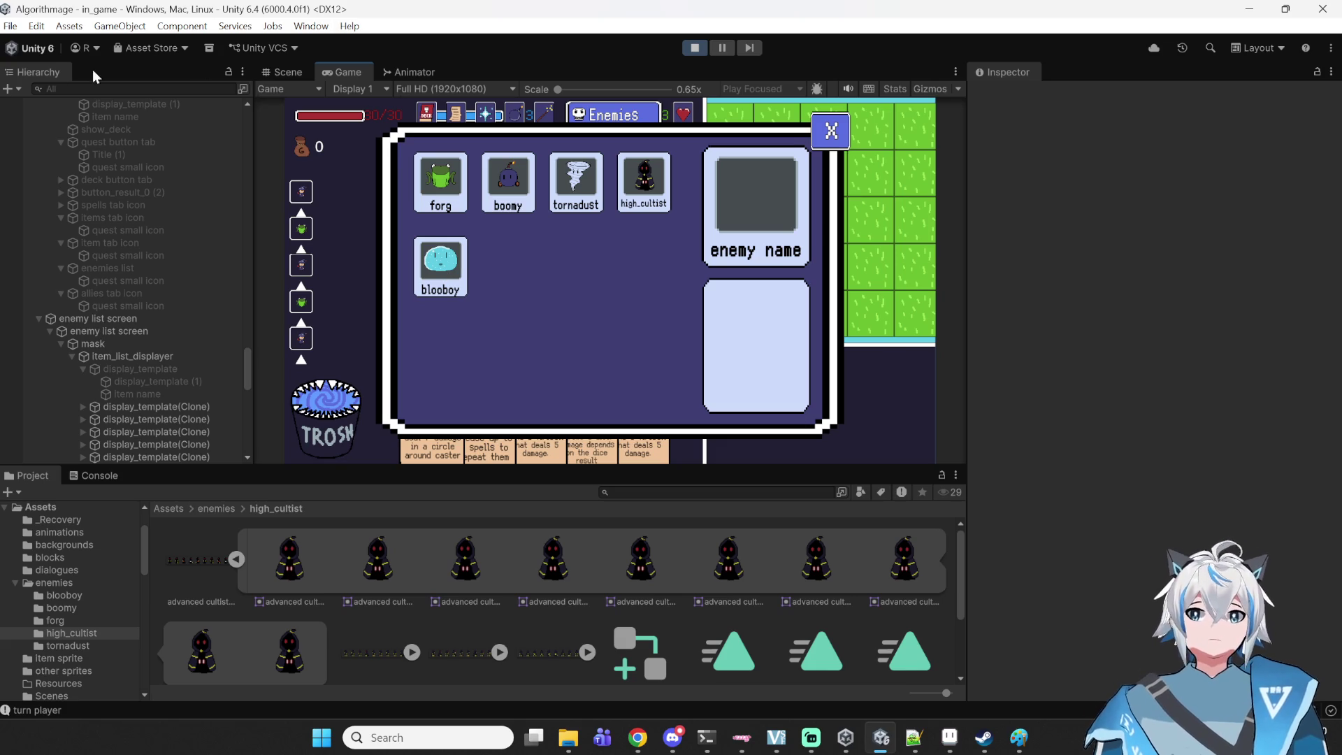
- Confirm blooboy's sprite and name show in the Enemies list, then stop play mode
click(512, 114)
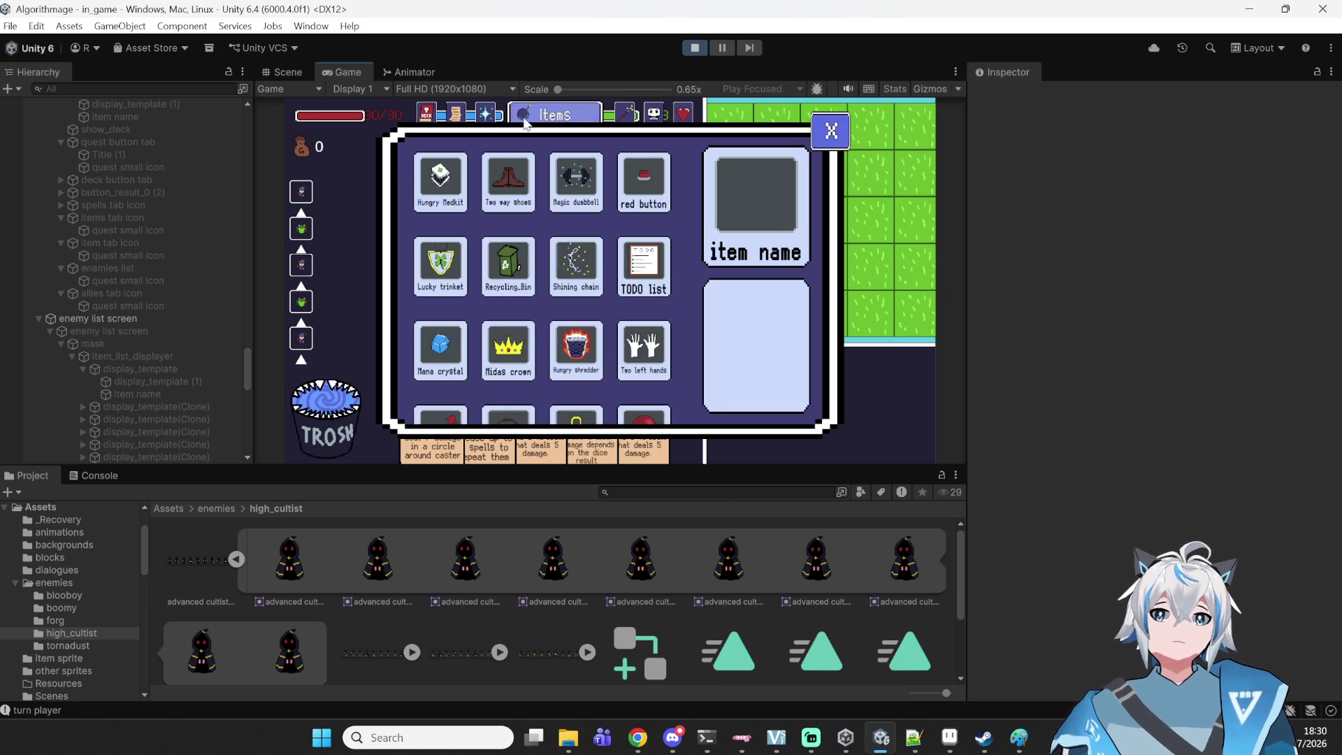
click(627, 114)
click(644, 114)
click(425, 270)
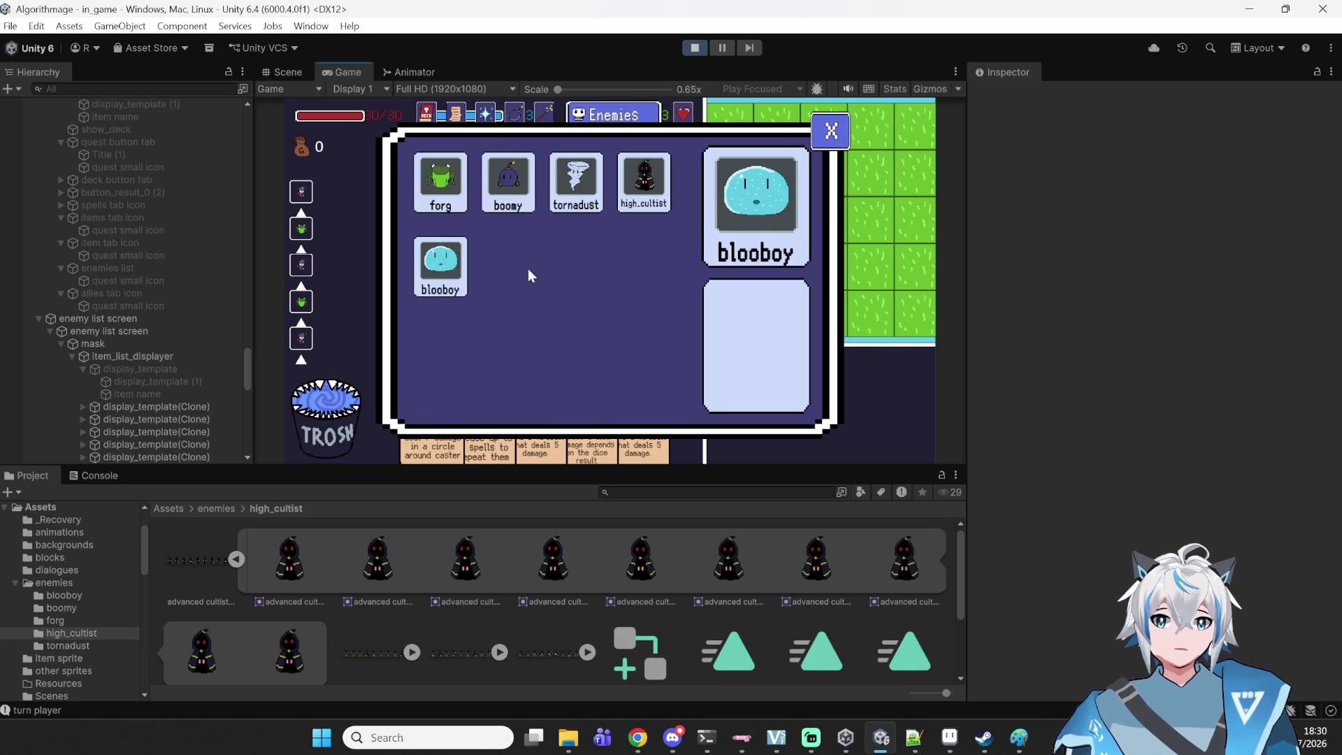
click(694, 48)
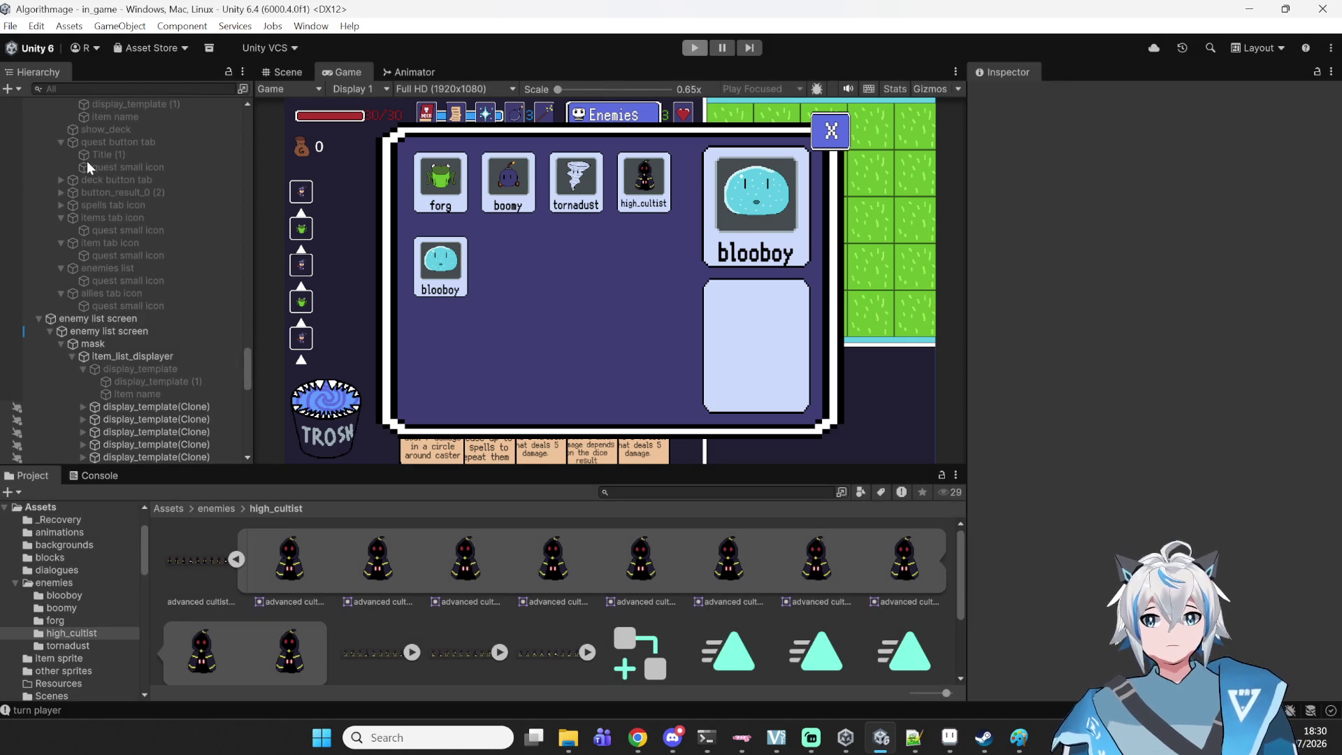
- Filter the Hierarchy for blooboy, select it, and click into its empty Description field
scroll(103, 216, up, 15)
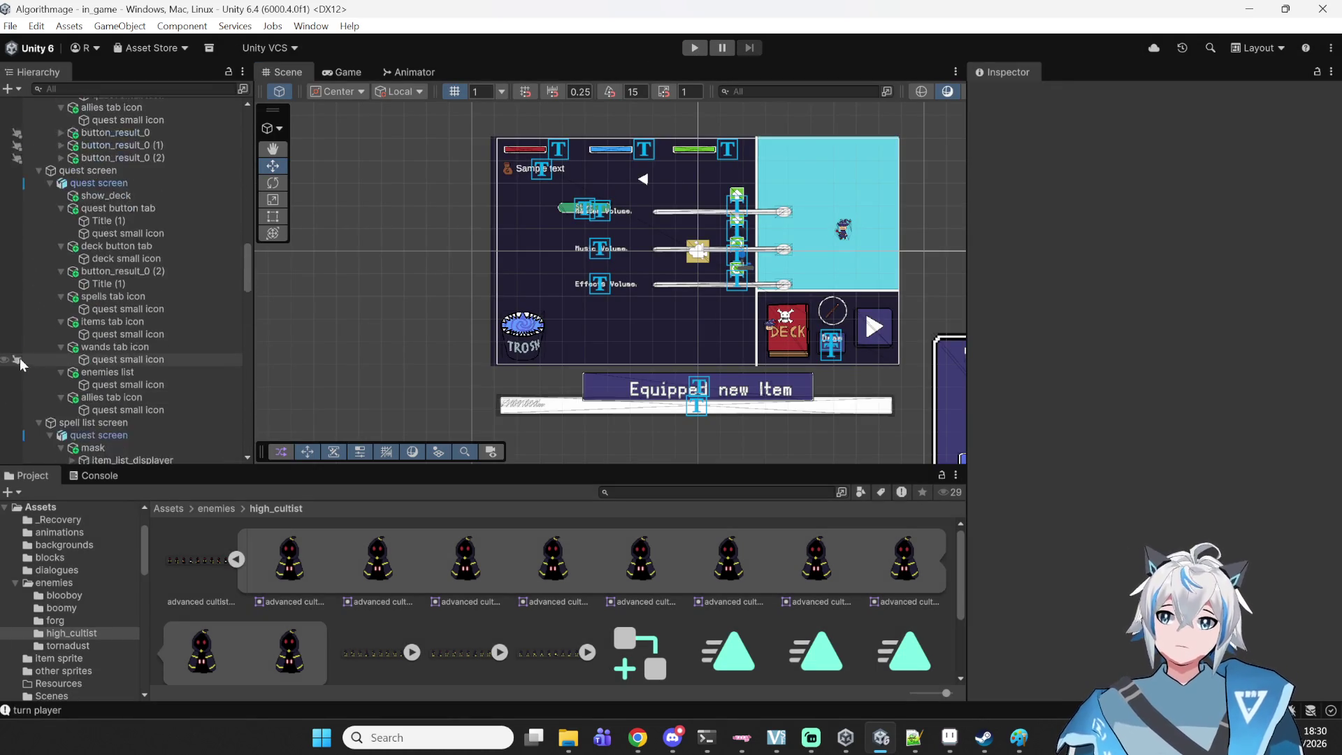
scroll(35, 357, down, 10)
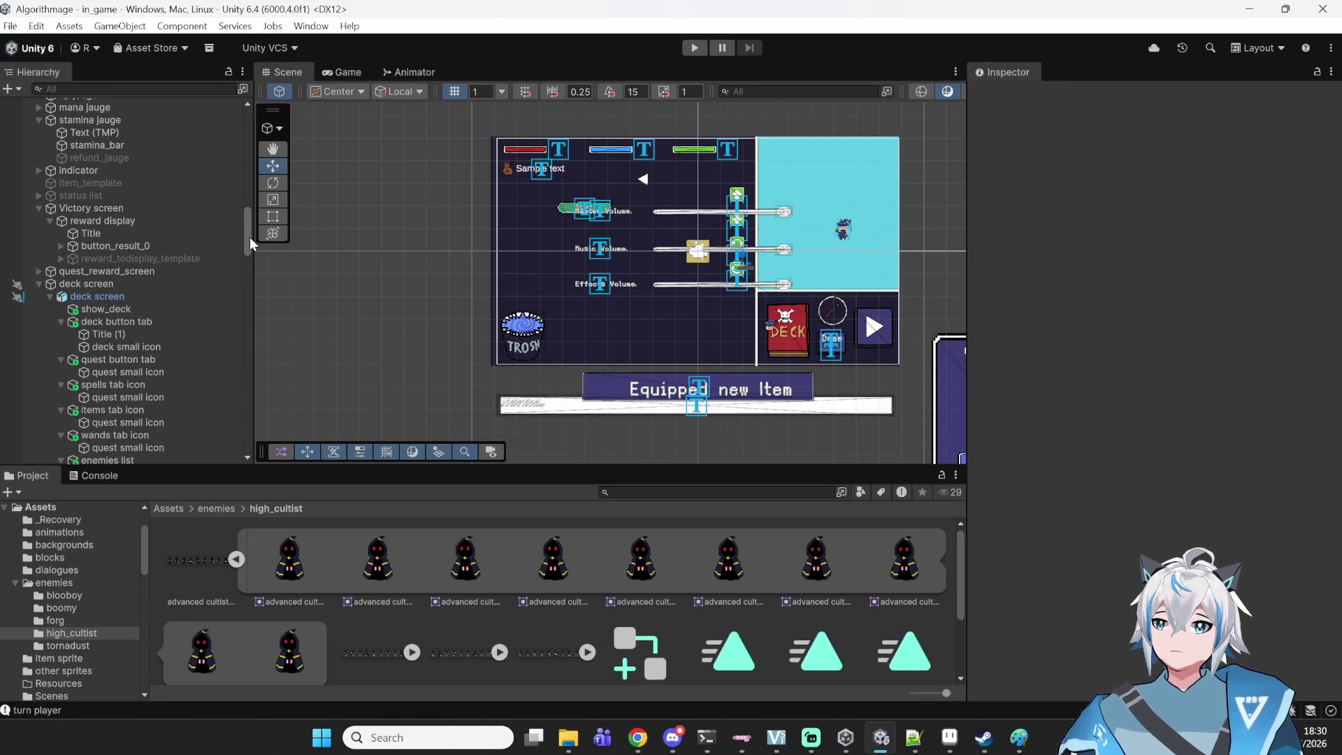
drag(250, 238, 243, 256)
scroll(193, 279, up, 8)
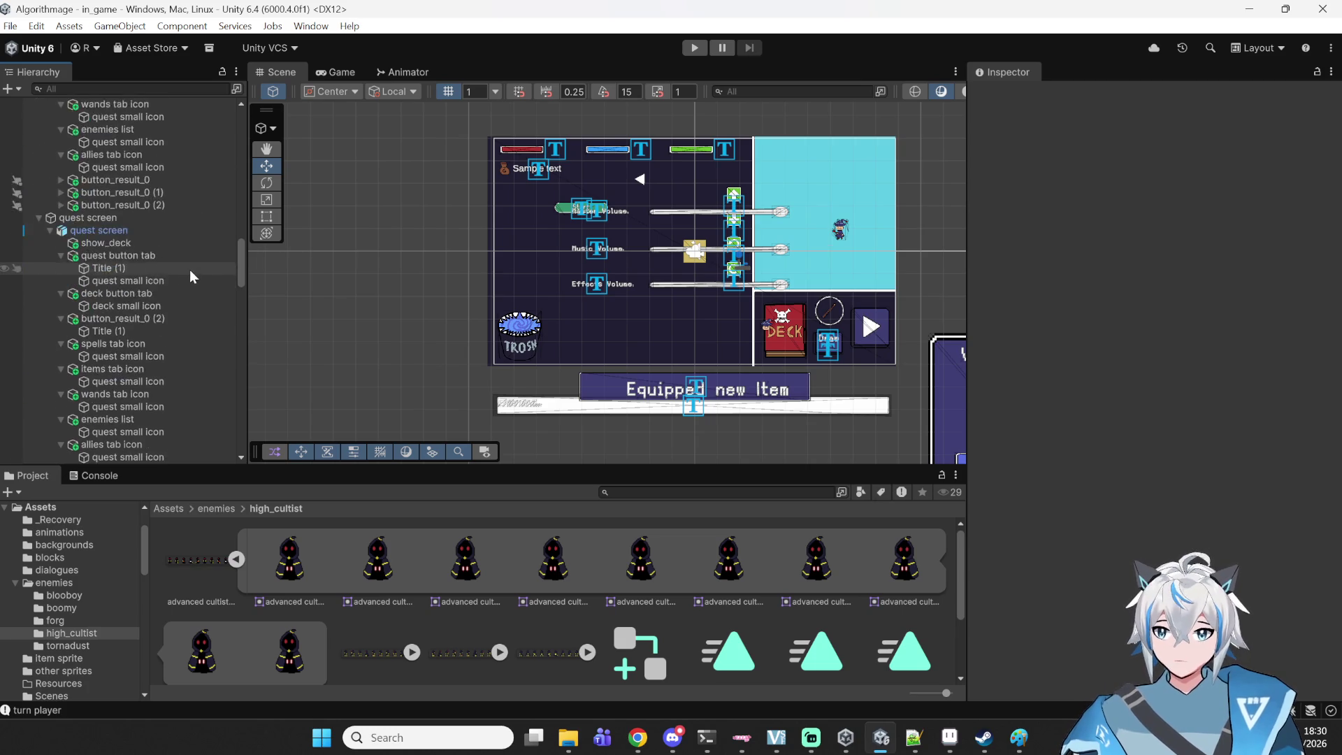
click(109, 89)
text(bloob)
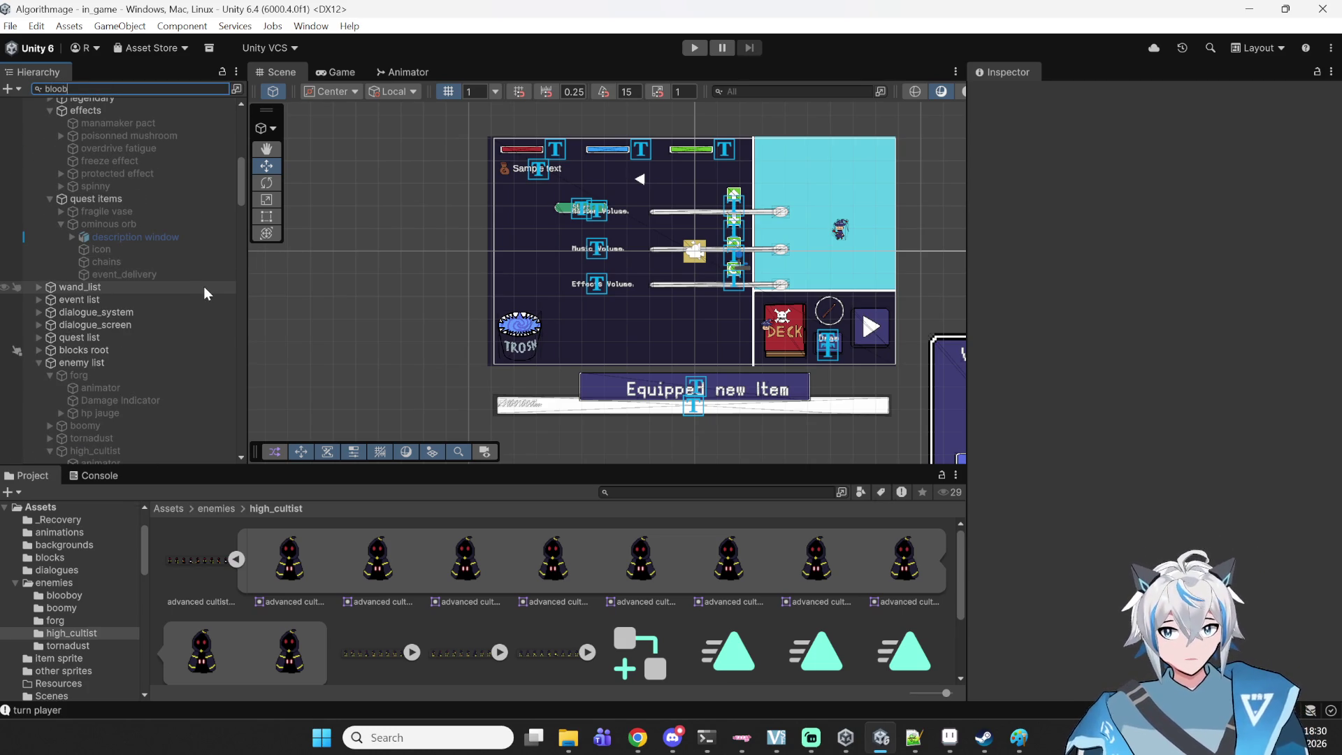
text(o)
click(73, 116)
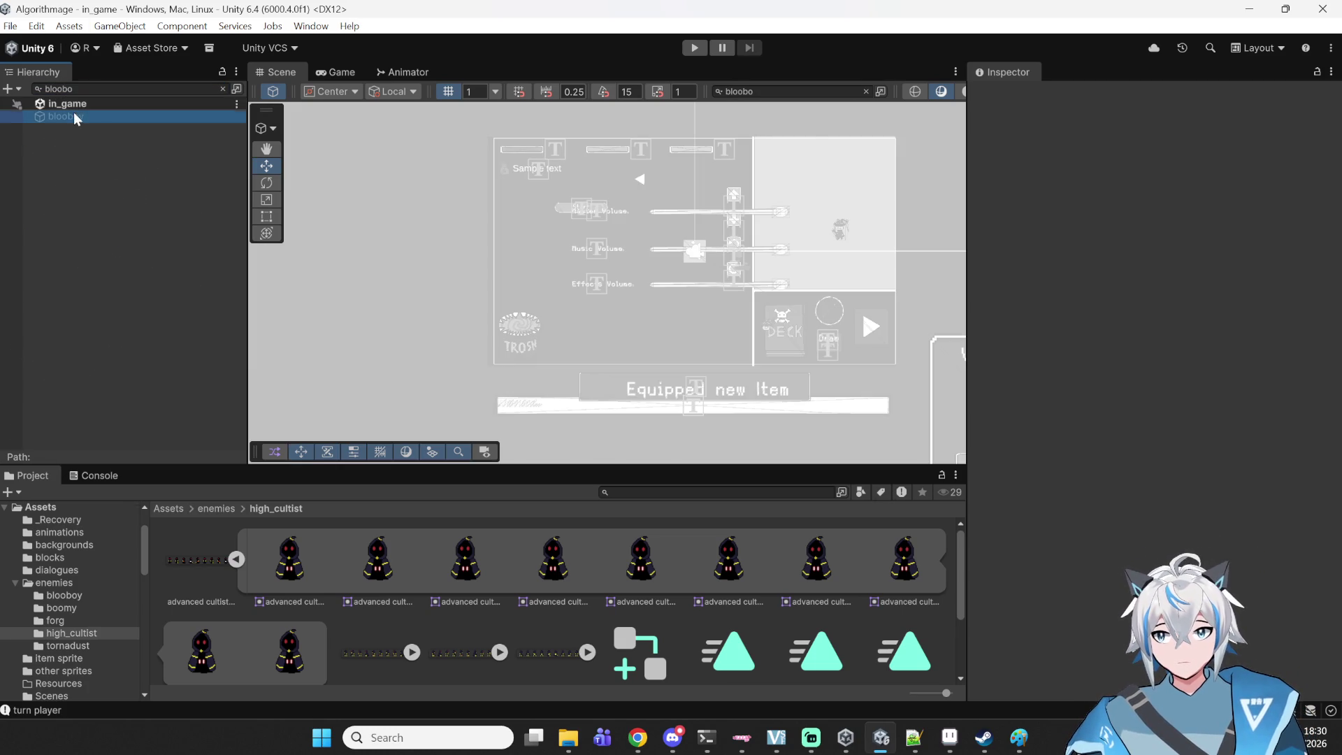
scroll(1181, 325, down, 10)
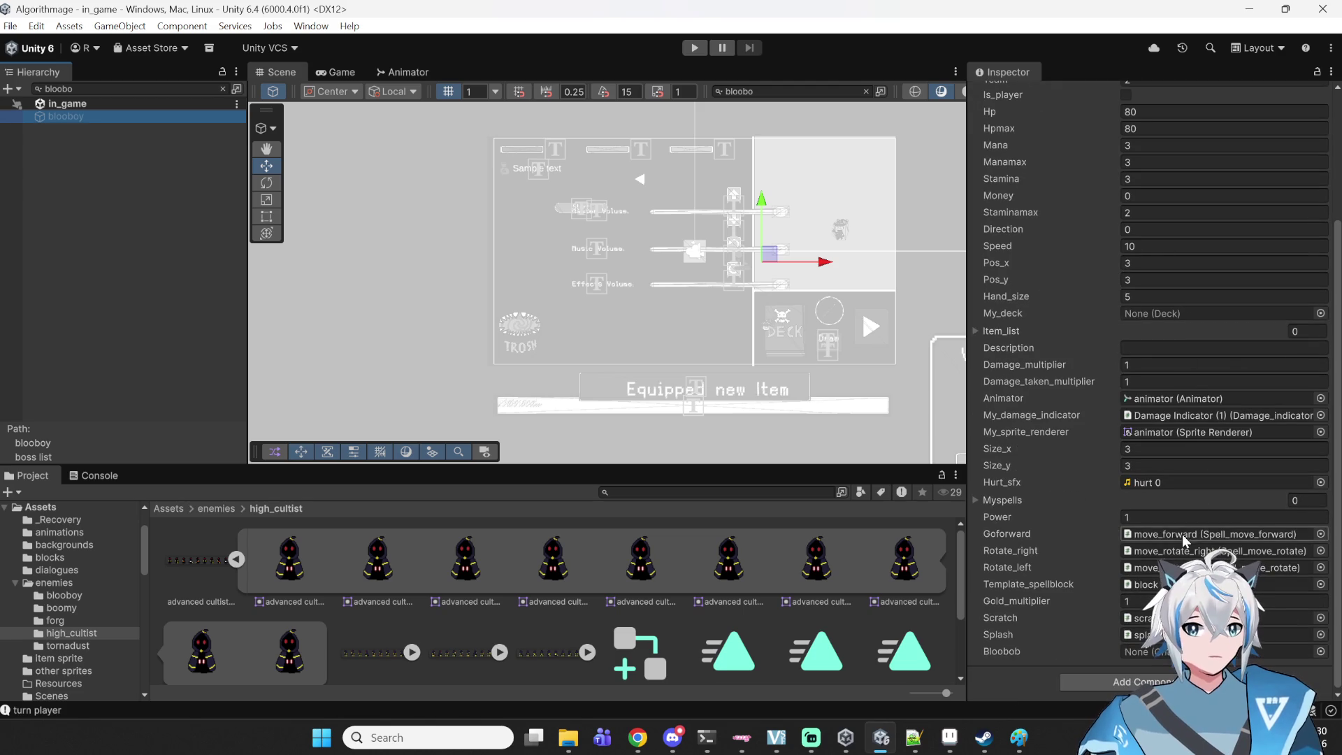
click(1155, 347)
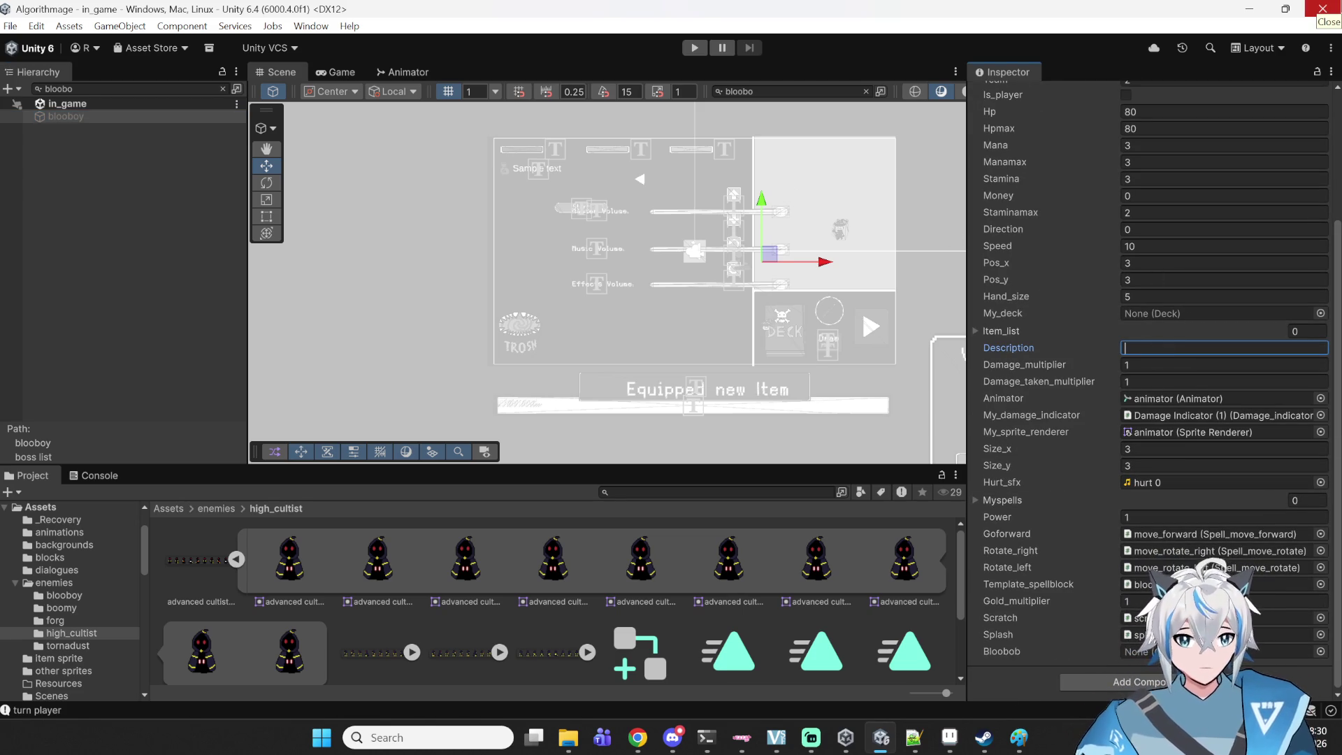
- Write blooboy's Description, 'Massive slime of the great plateau…', about halves acting independently once cut
text(Massive sl)
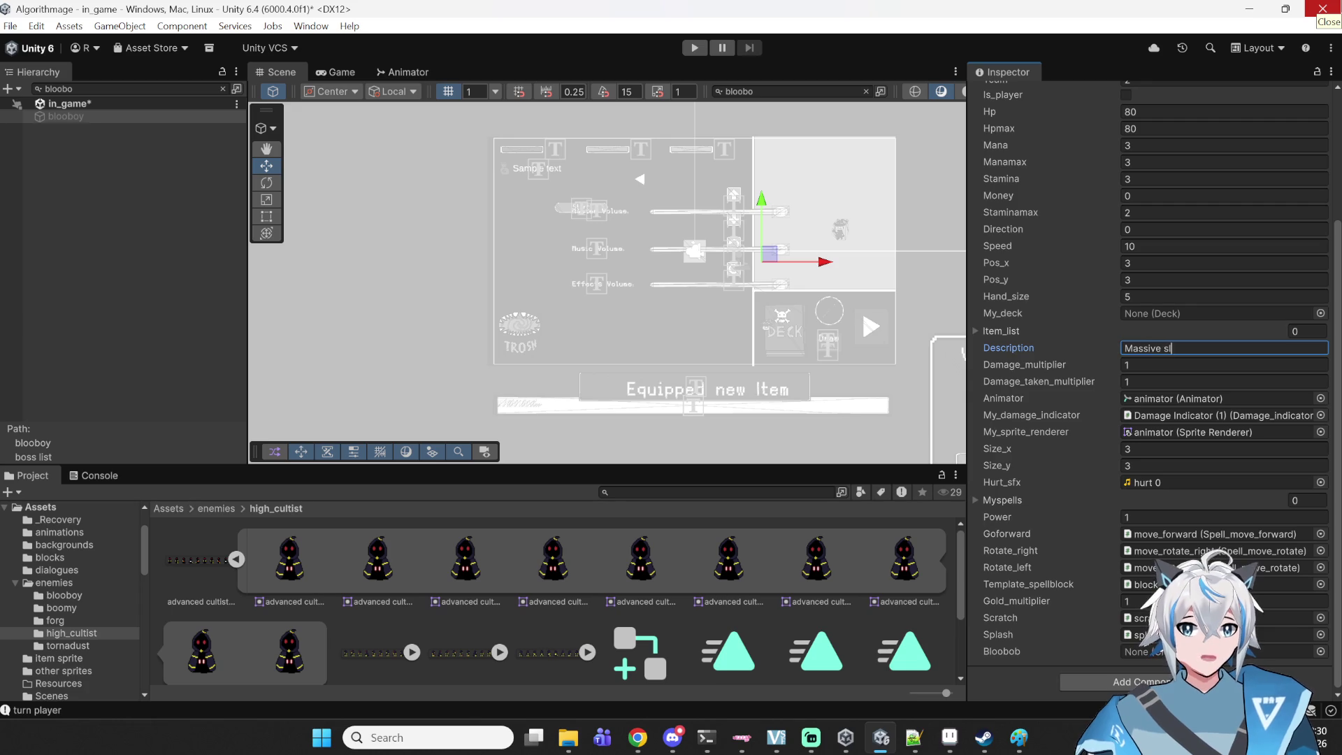
text(ime of the great plateau,)
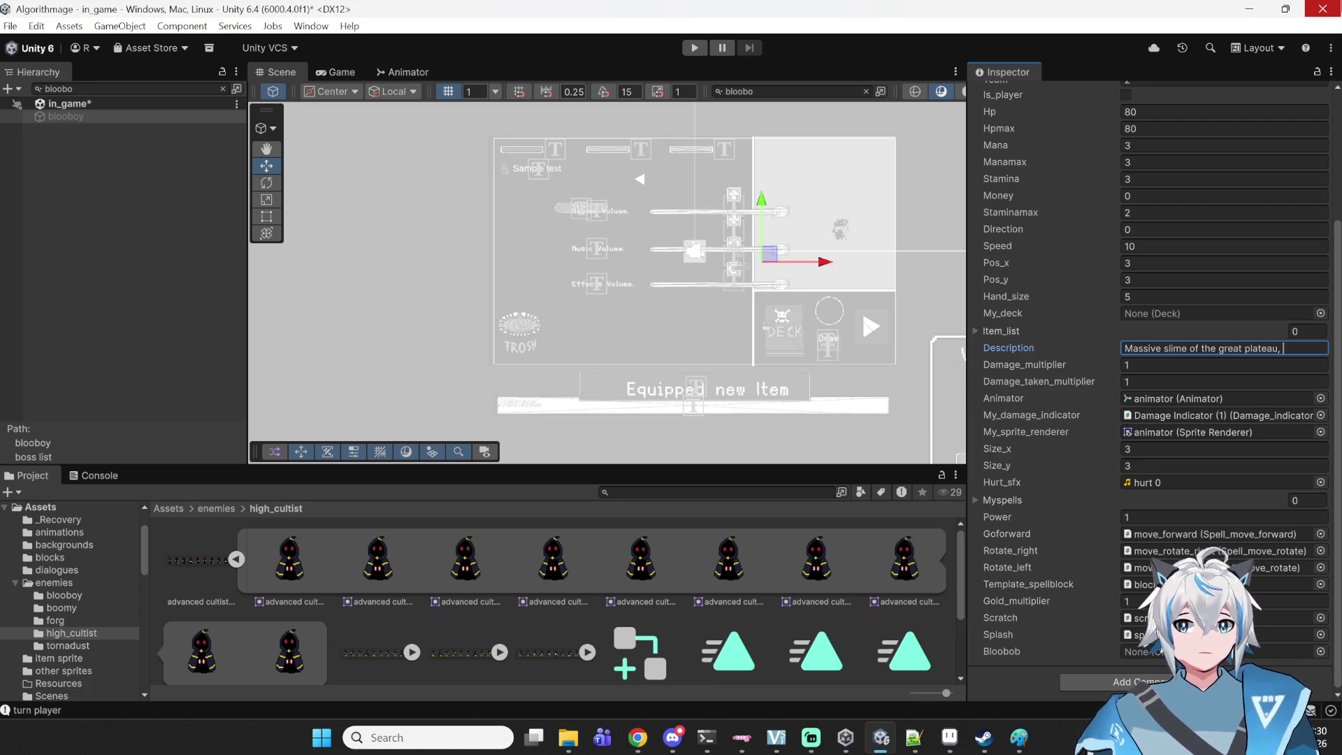
text(the a)
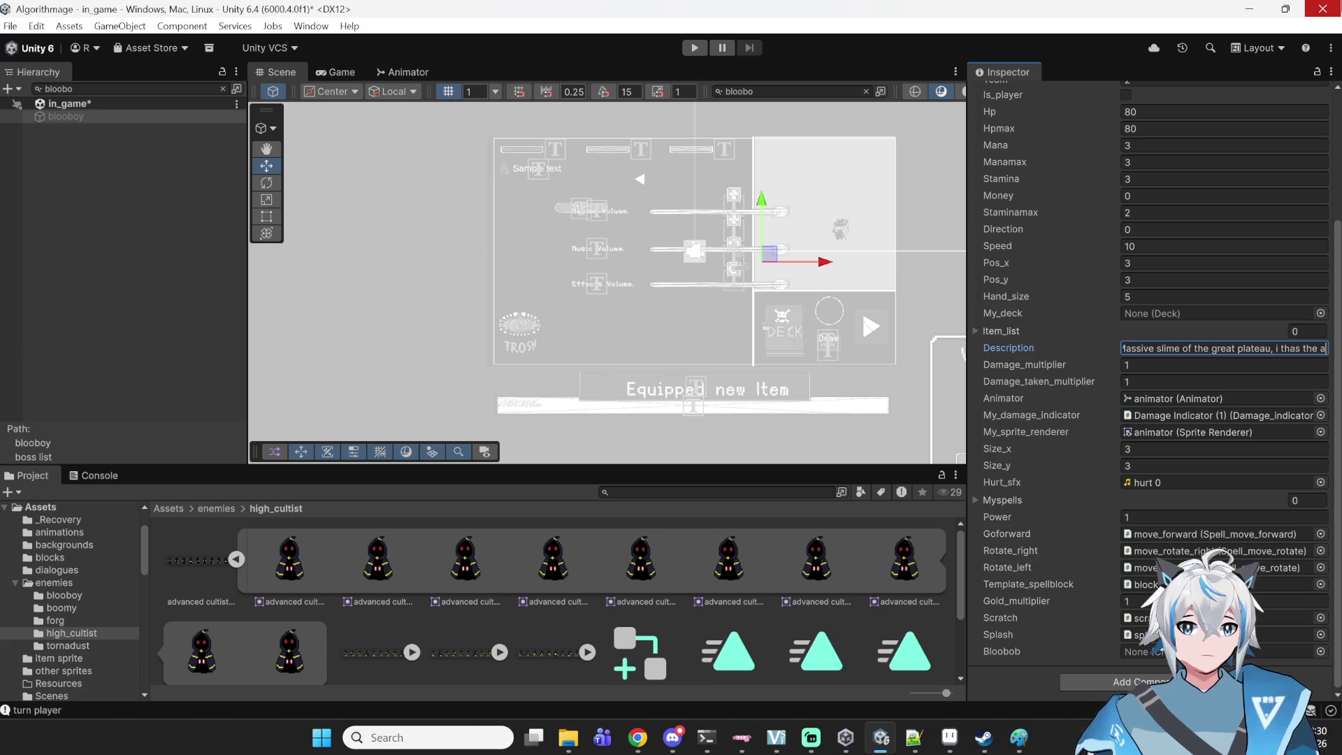
text(bility of)
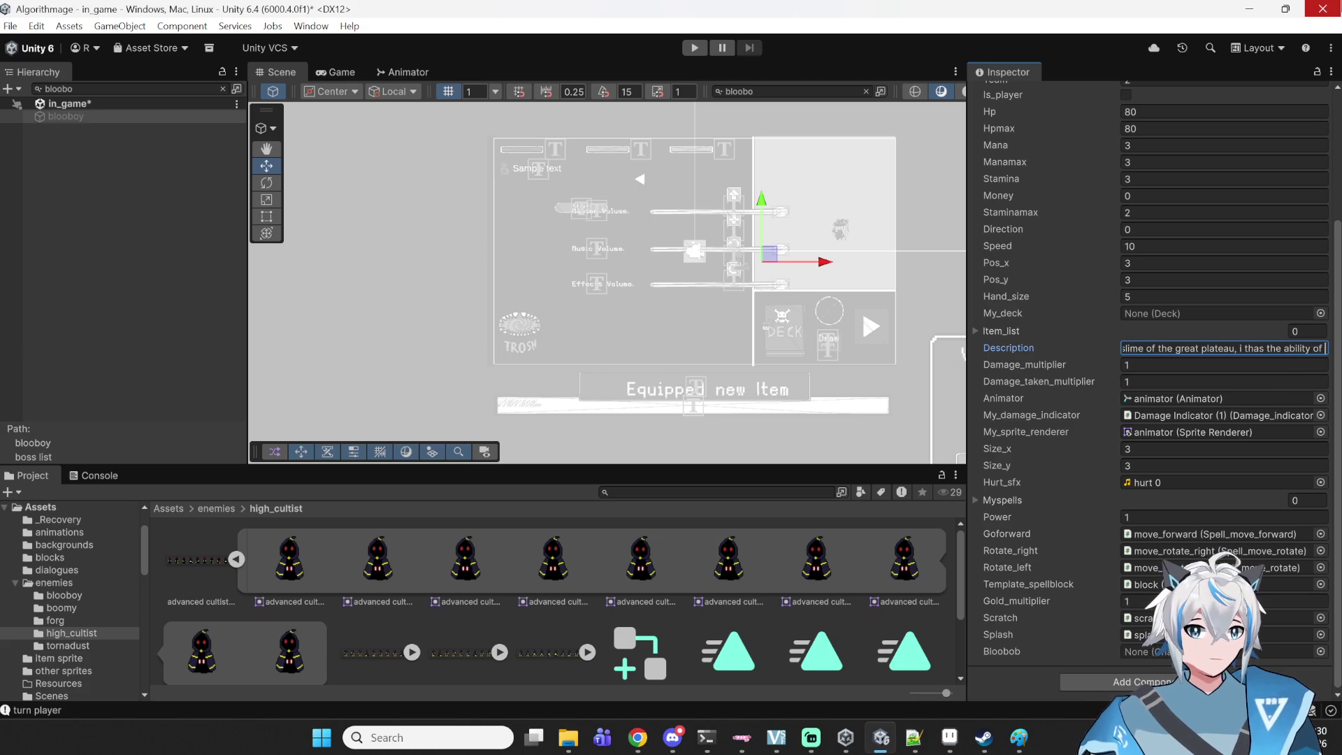
key(BackSpace)
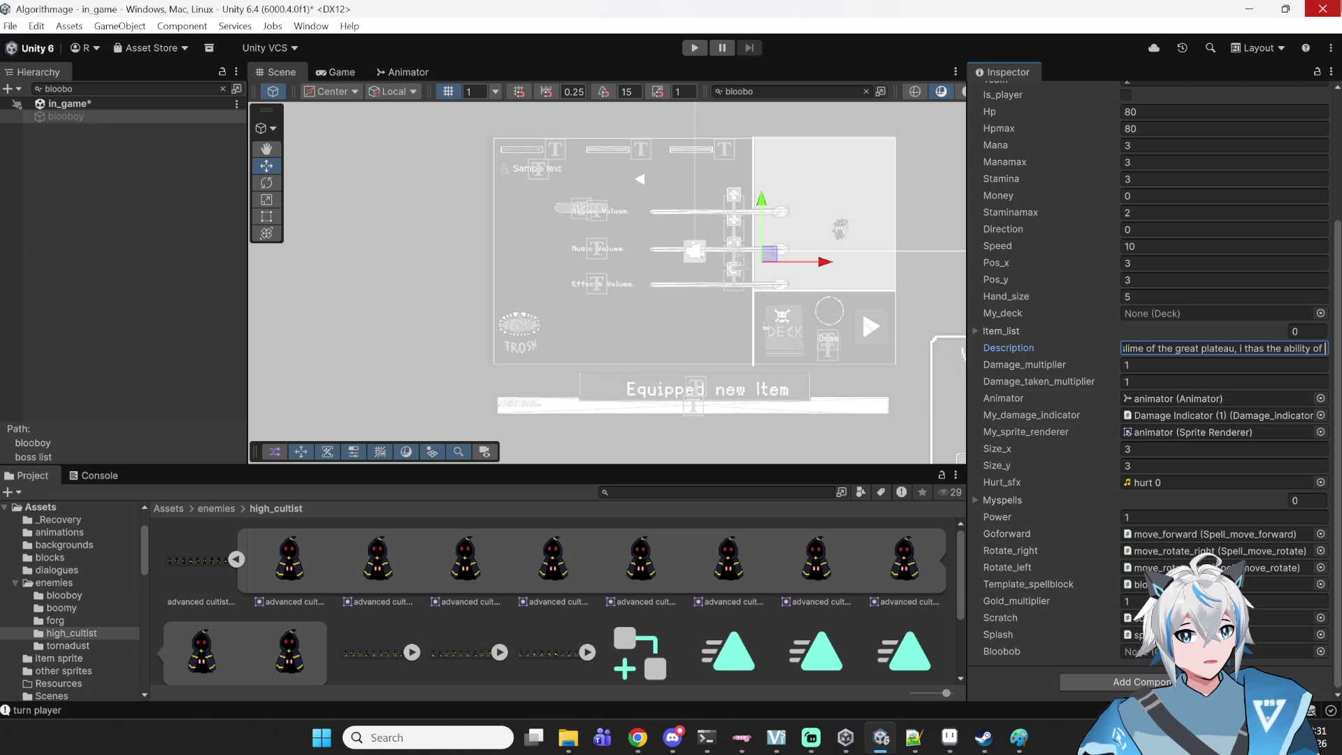
key(BackSpace)
key(BackSpace)
key(BackSpace)
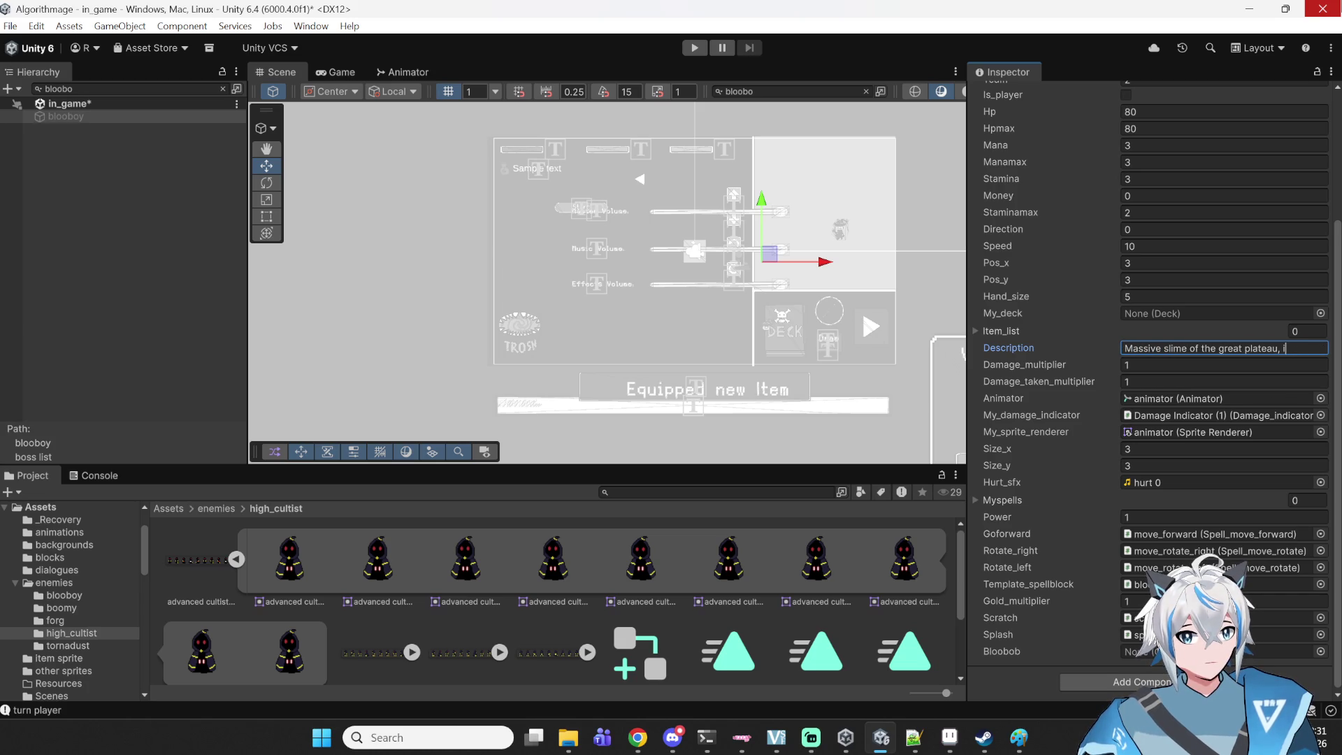
text(Cutting)
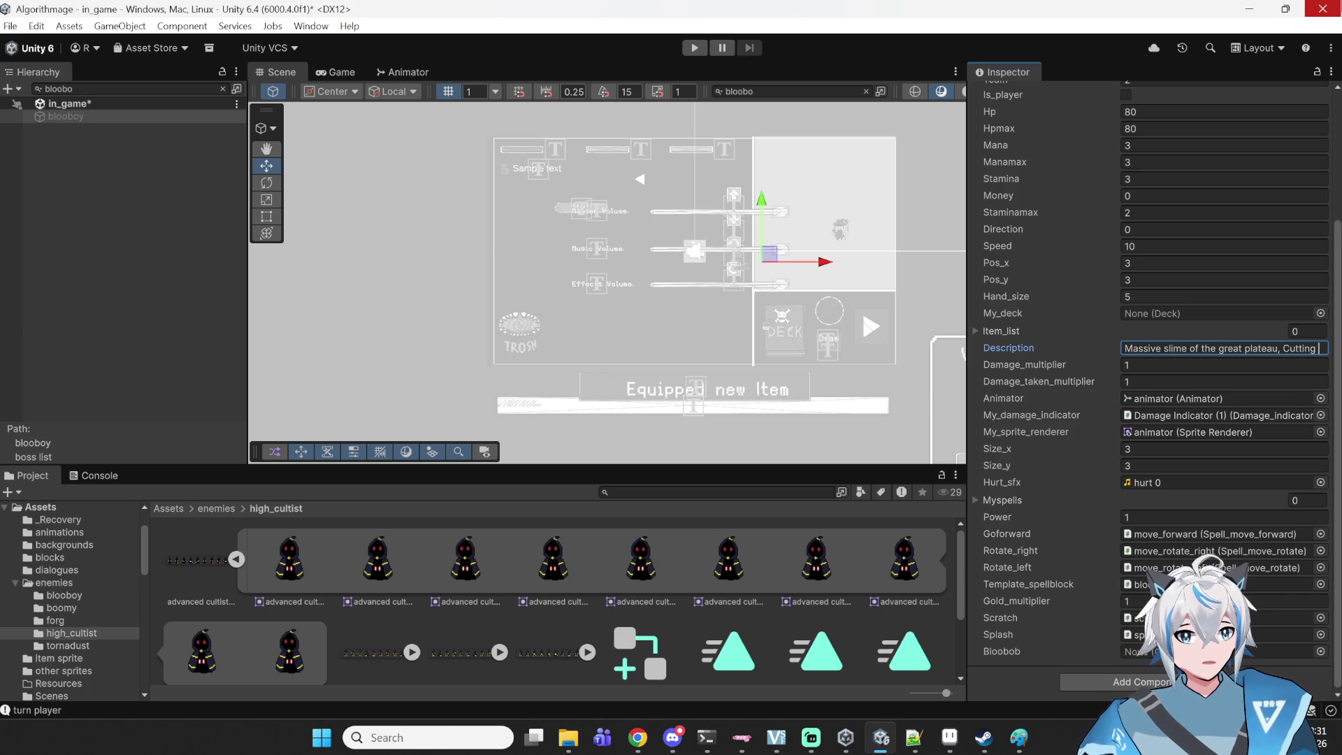
text( him in hal)
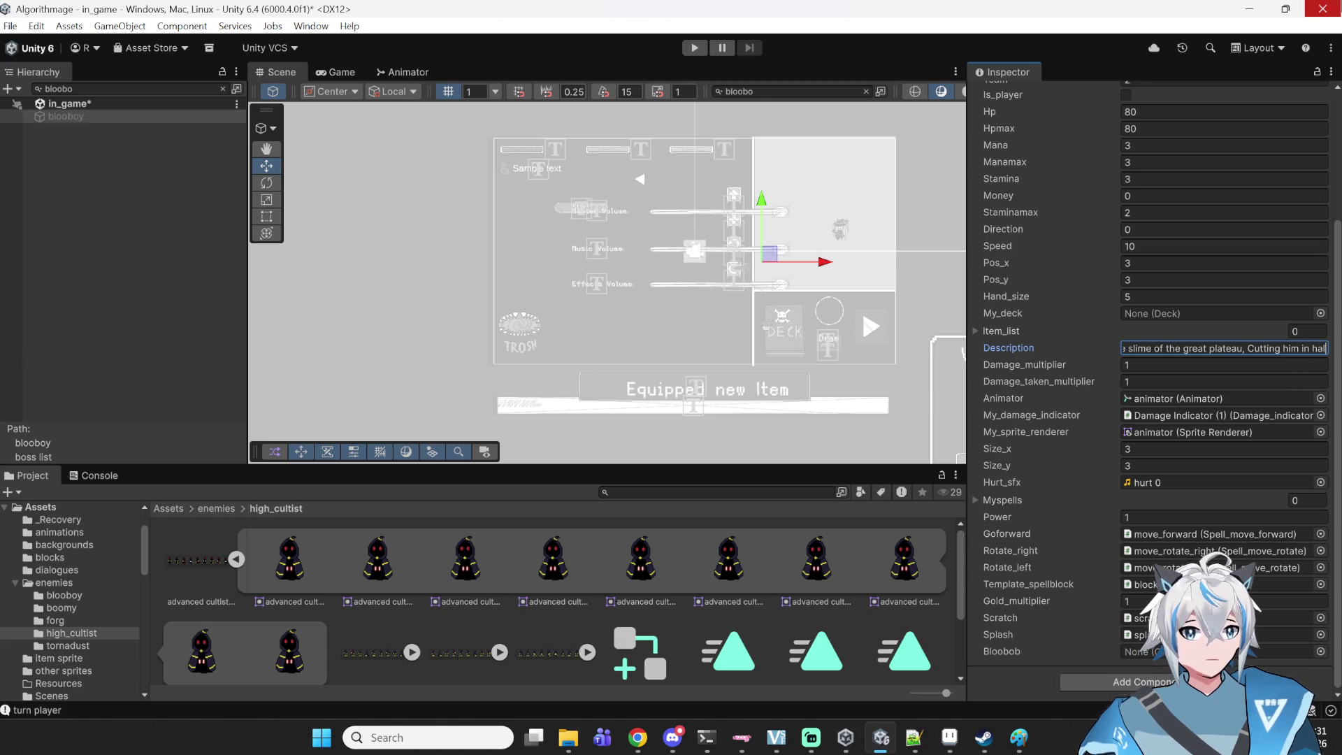
text(f seems to c)
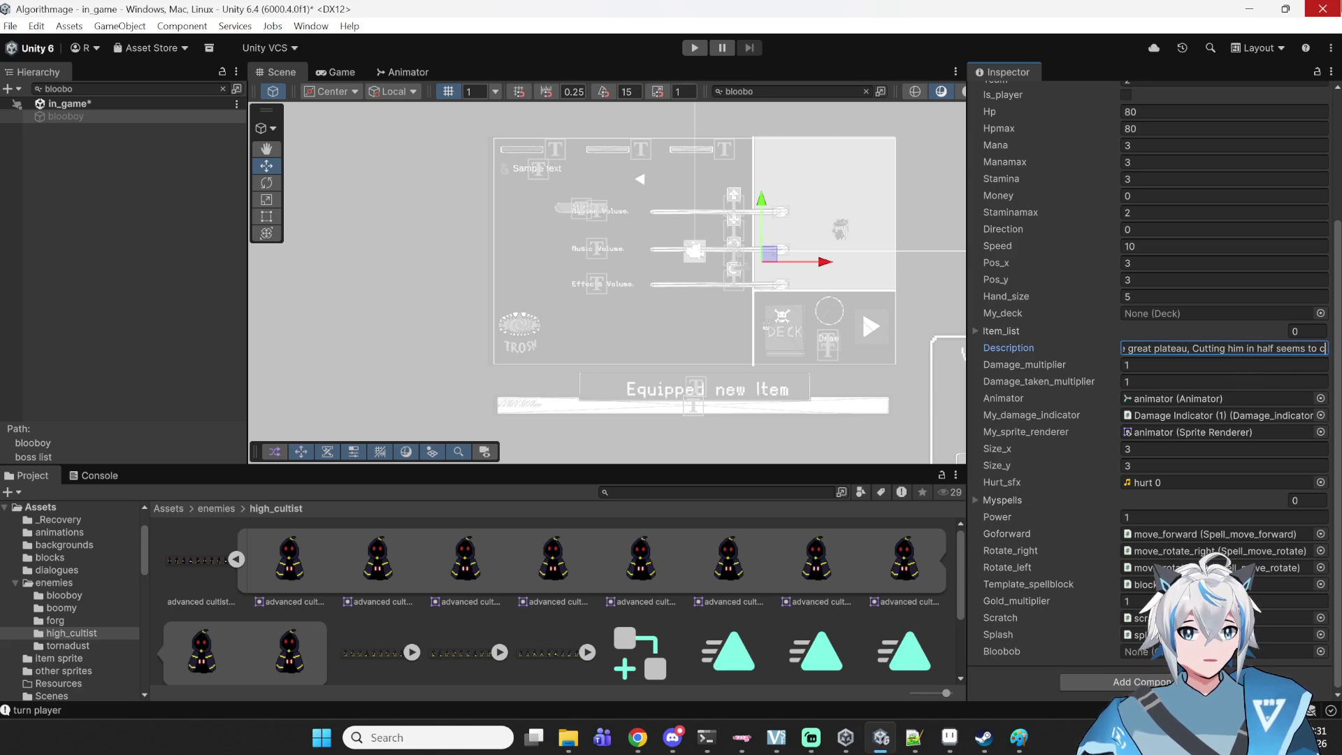
text(reate independently from eachother.)
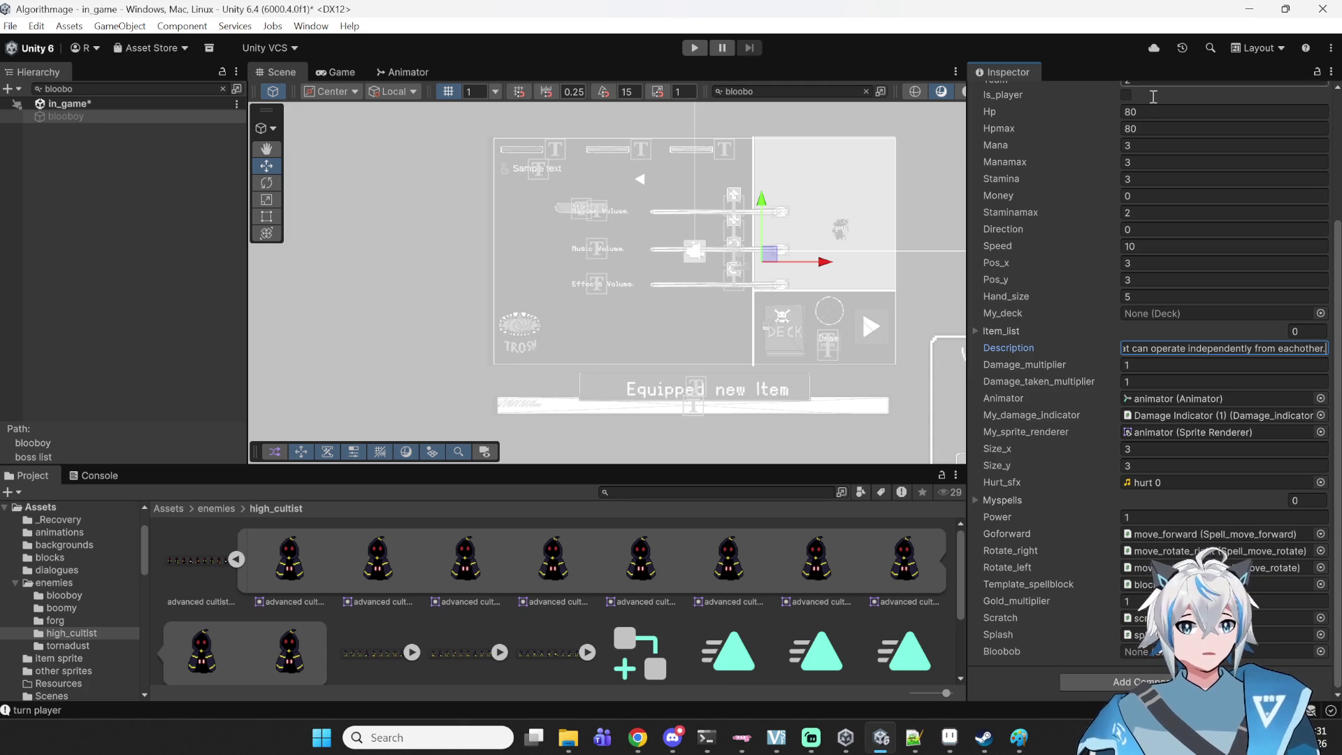
key(Return)
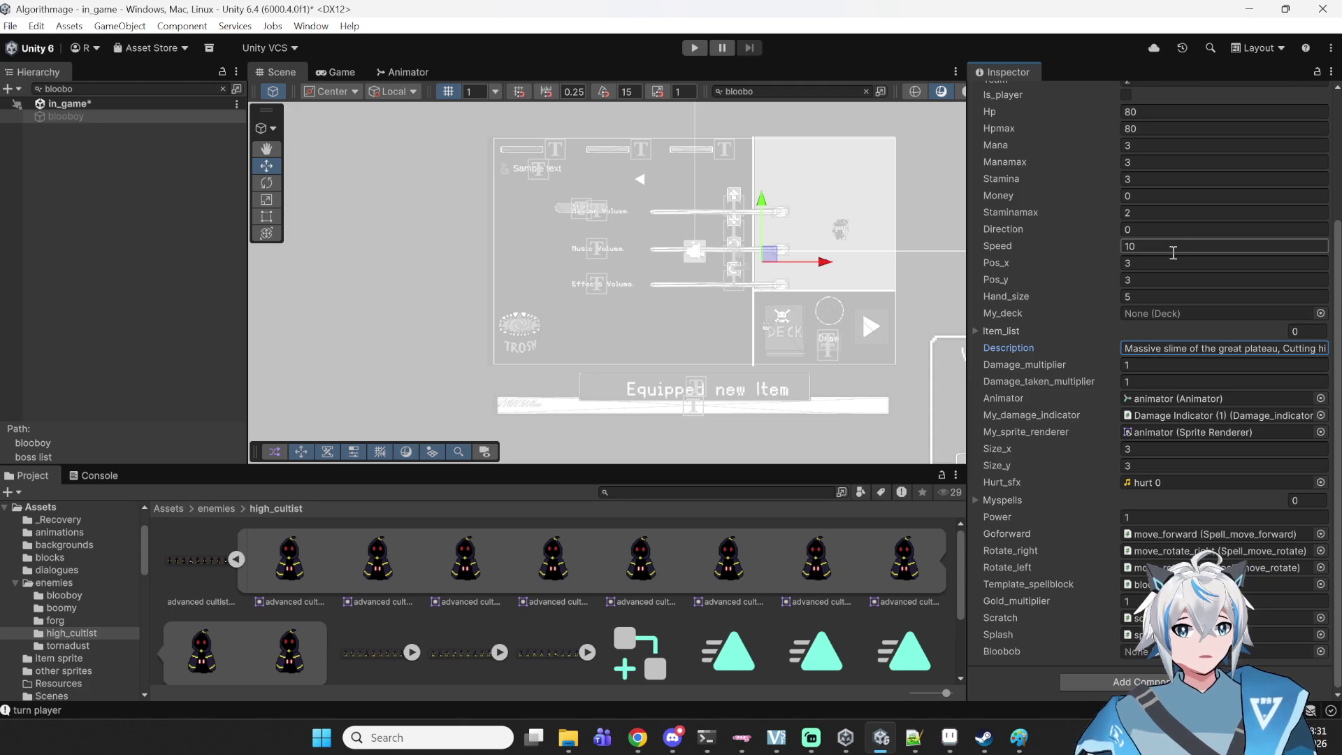
drag(1266, 348, 1332, 348)
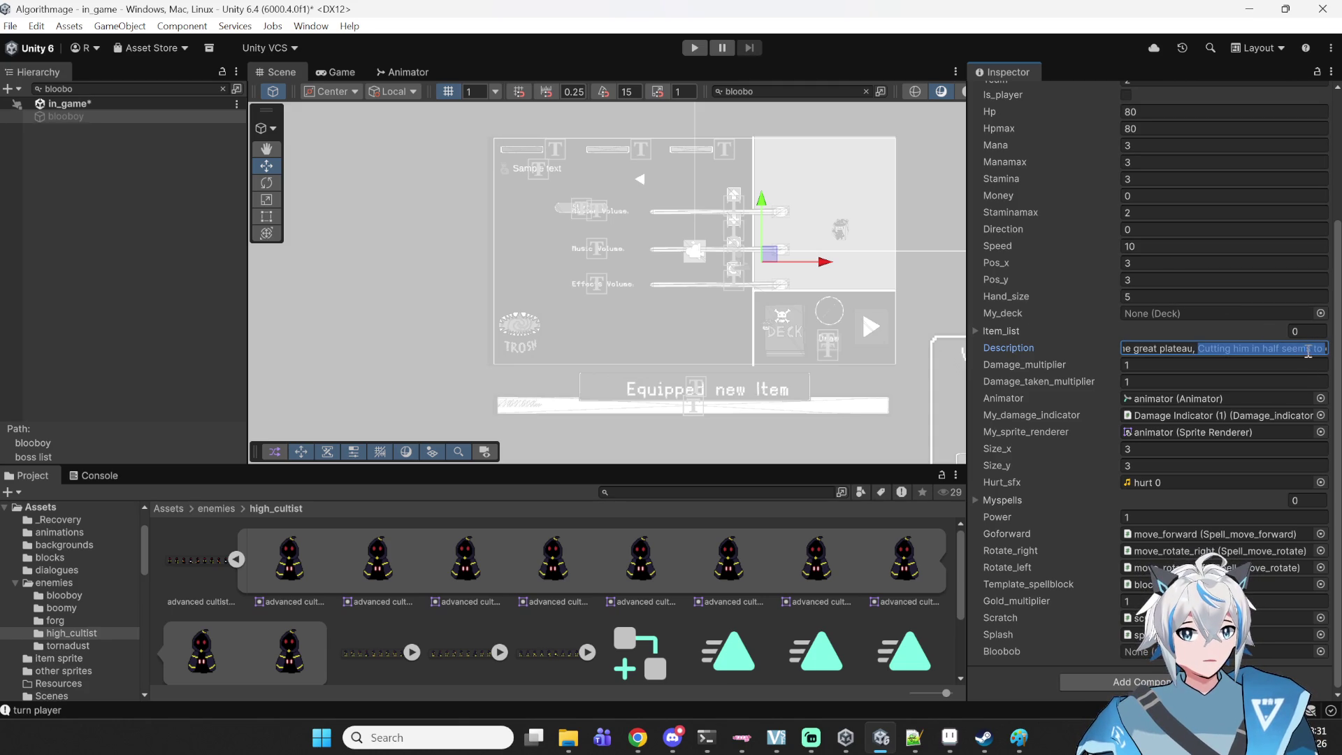
key(Right)
key(Right)
key(Right)
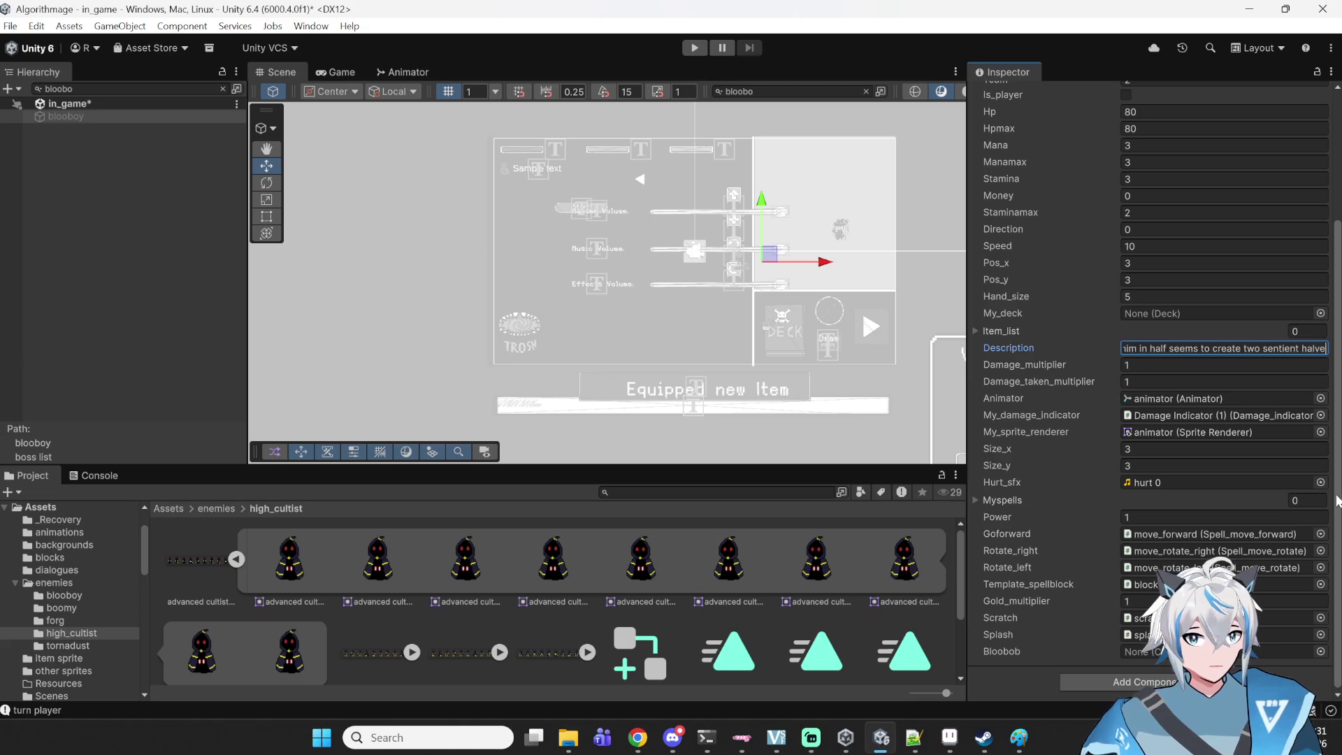
key(Right)
key(Right)
key(Right)
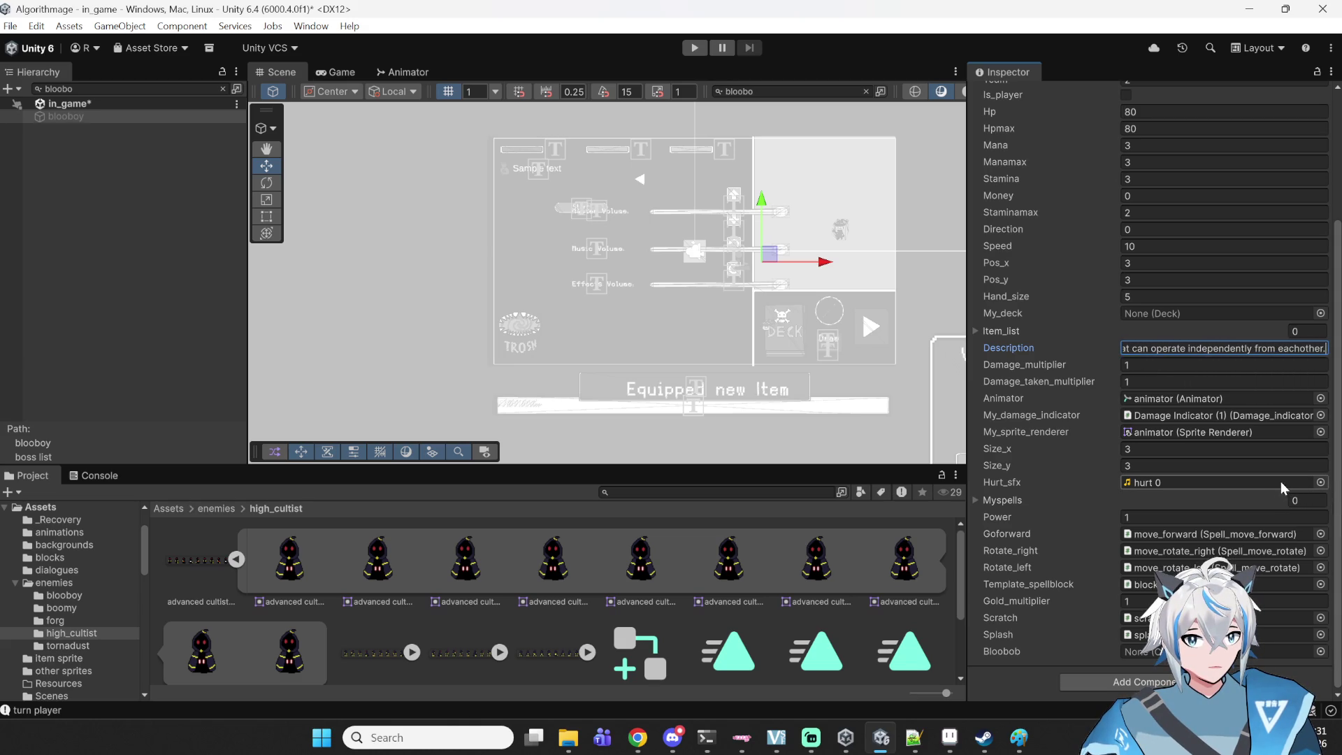
click(783, 476)
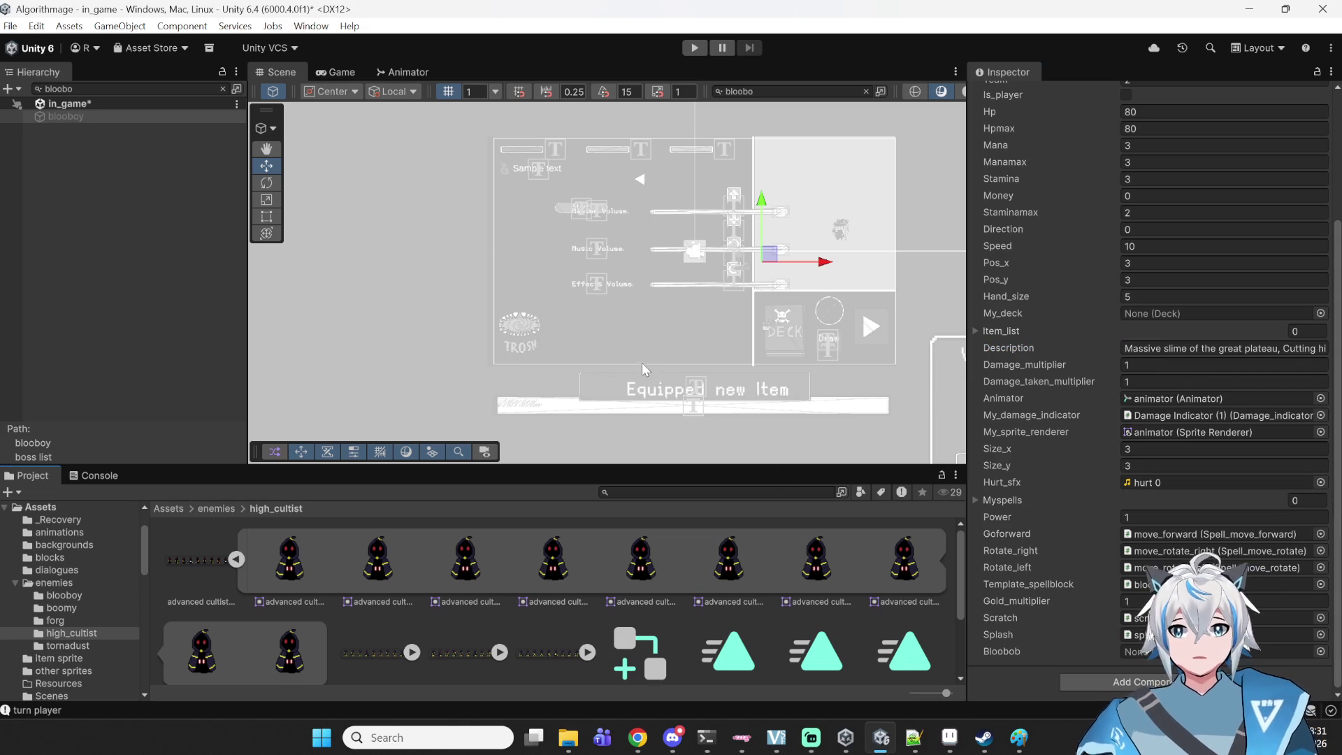
- Clear the Hierarchy filter, run the game, start a battle and open the deck view
click(101, 89)
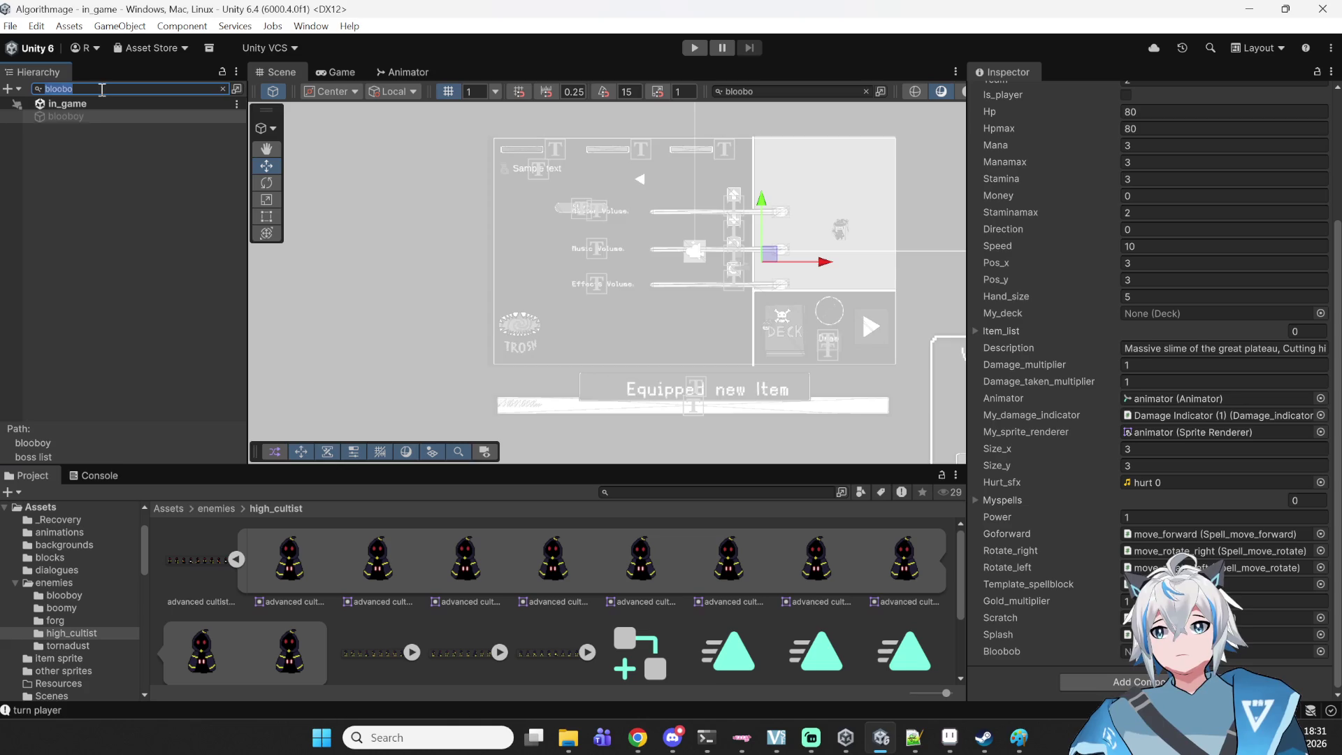
key(BackSpace)
click(695, 47)
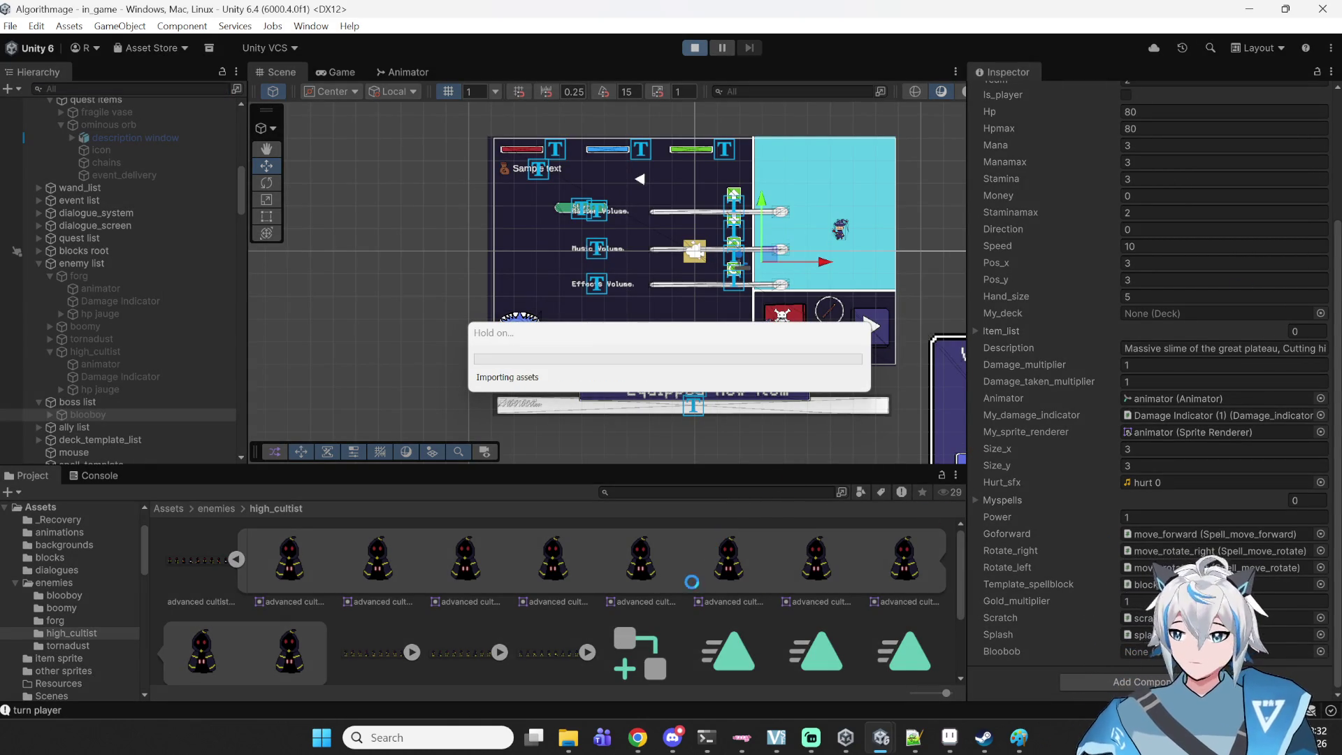
mouse_move(534, 737)
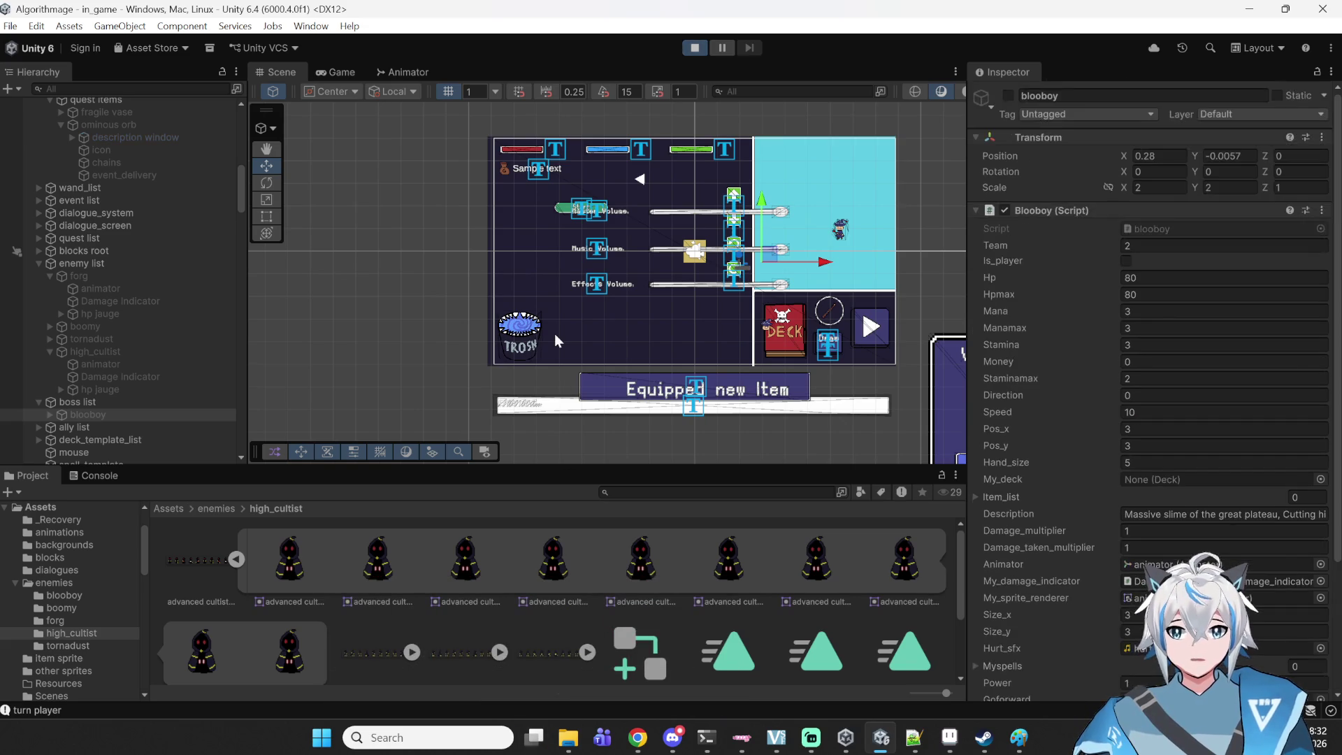
click(601, 258)
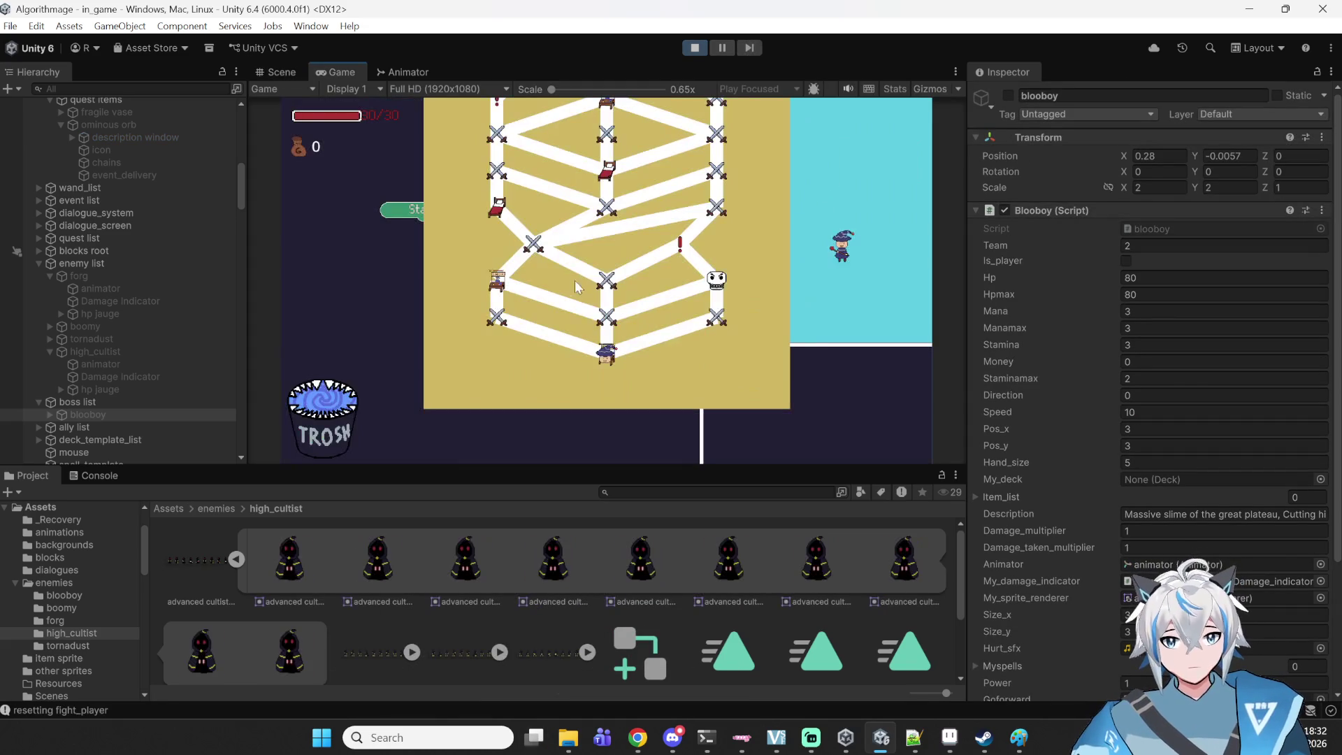
click(600, 322)
click(759, 422)
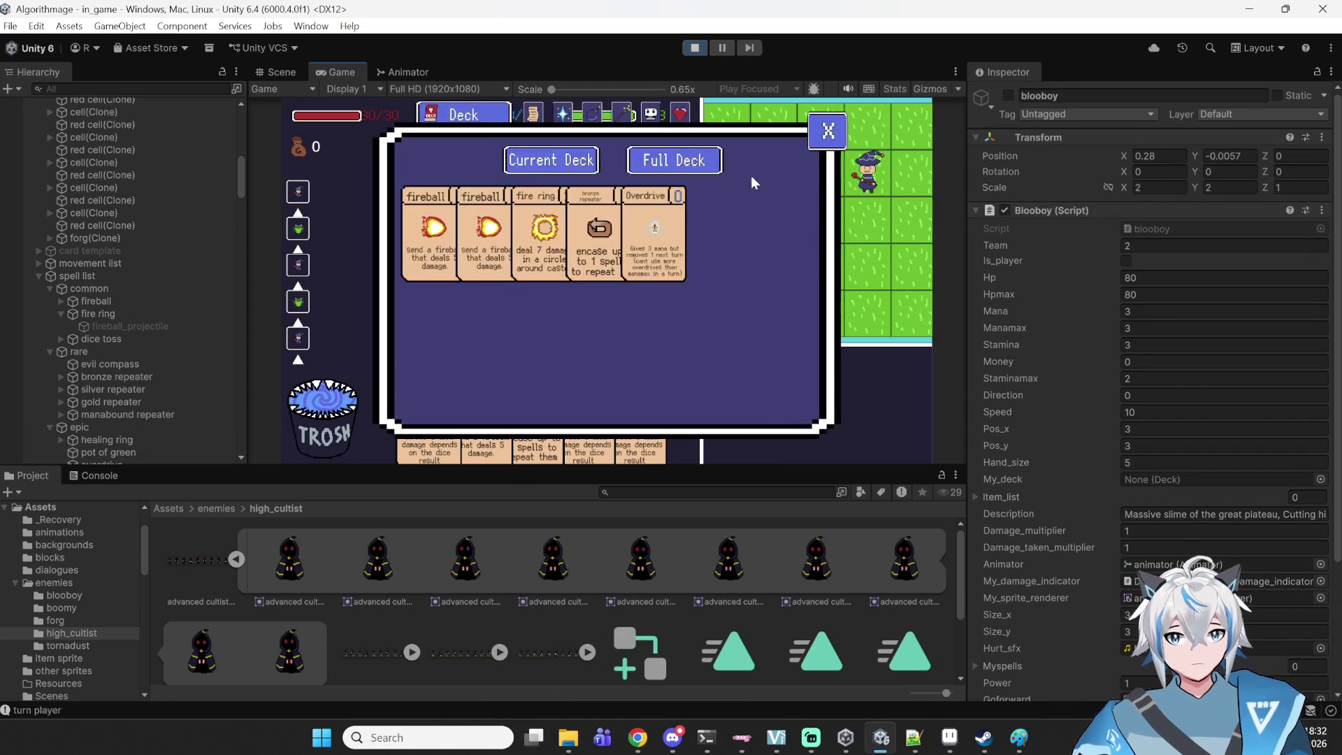
- Show blooboy's portrait and new description in the Enemies list, then stop play mode
click(661, 117)
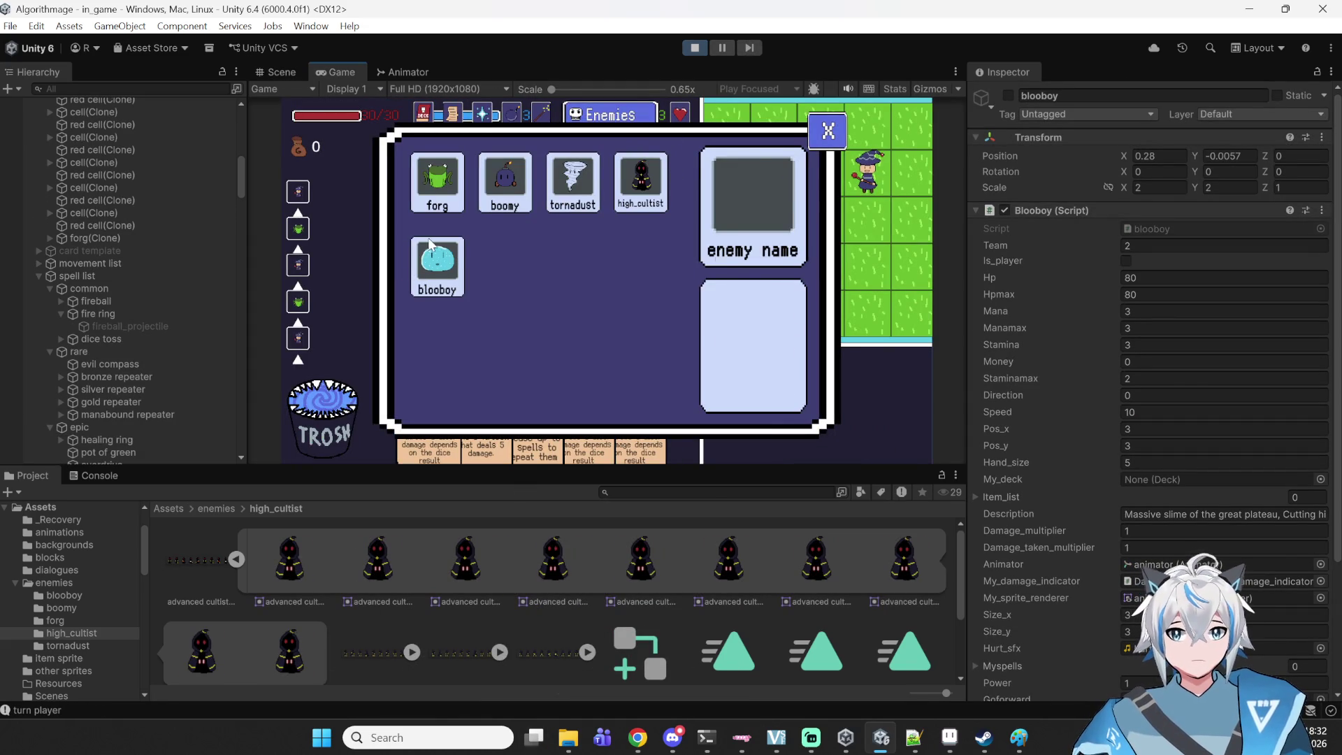
click(434, 265)
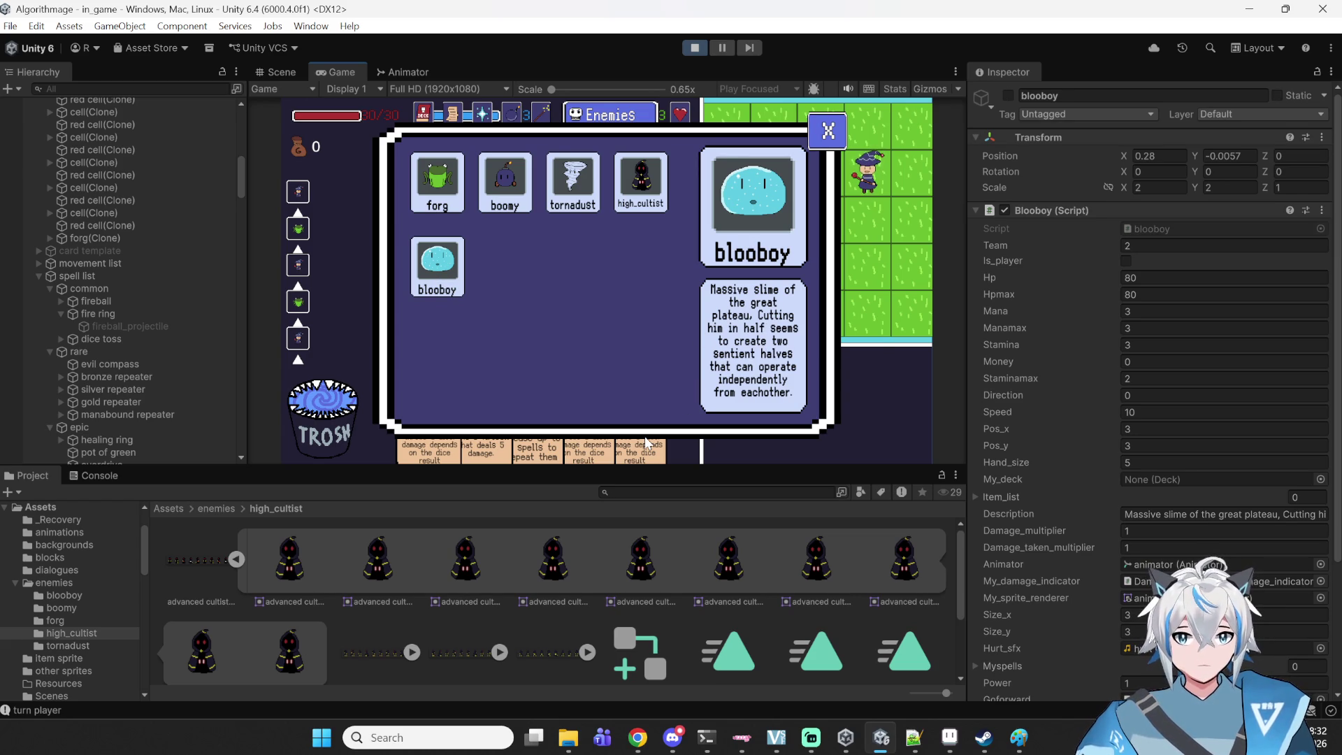
click(694, 48)
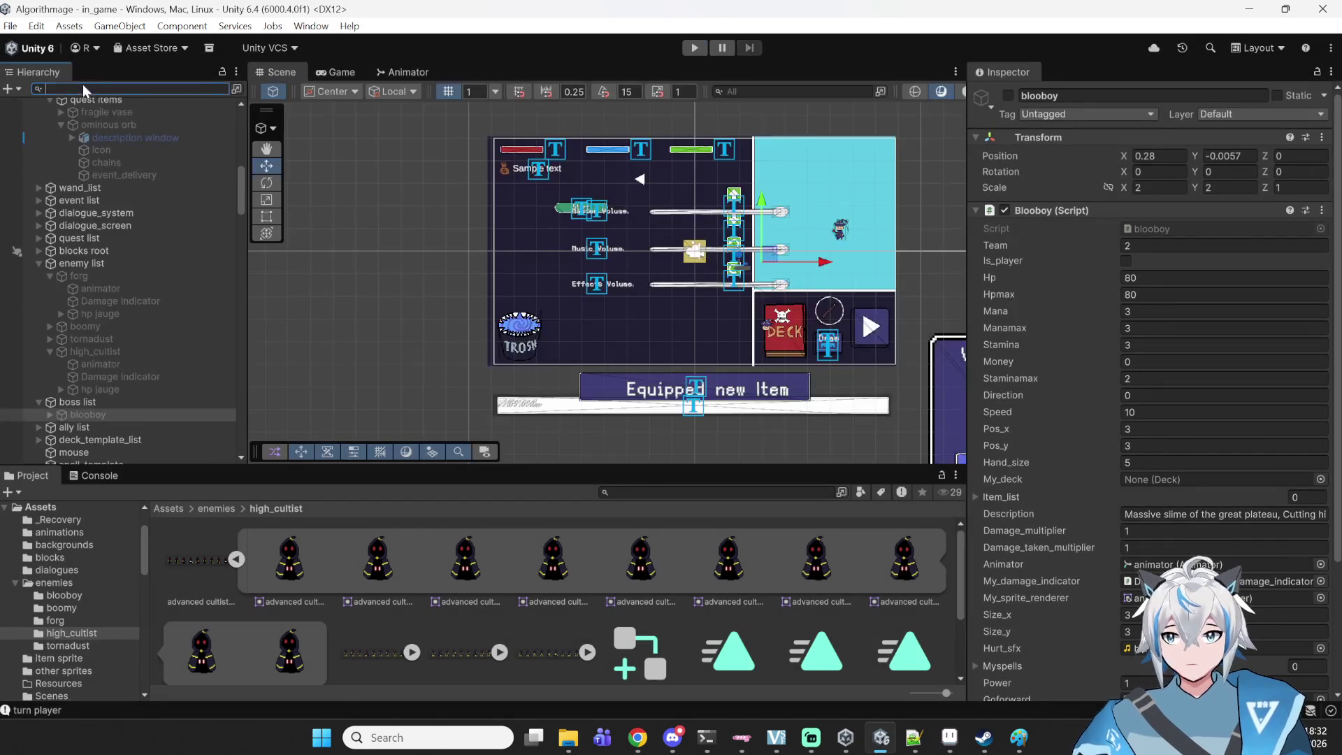
- Add a full stop after 'plateau' in blooboy's Description, then clear the Hierarchy search
text(bloobo)
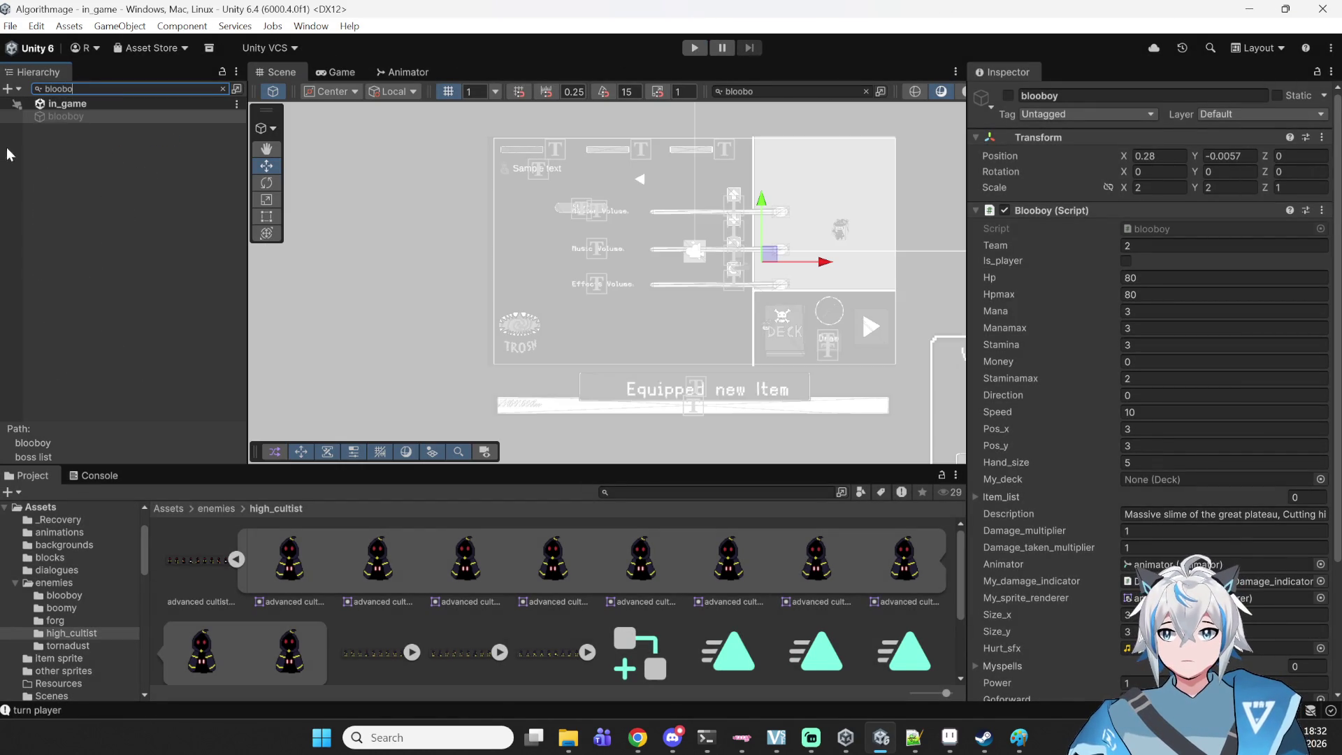
click(66, 116)
scroll(1255, 357, down, 5)
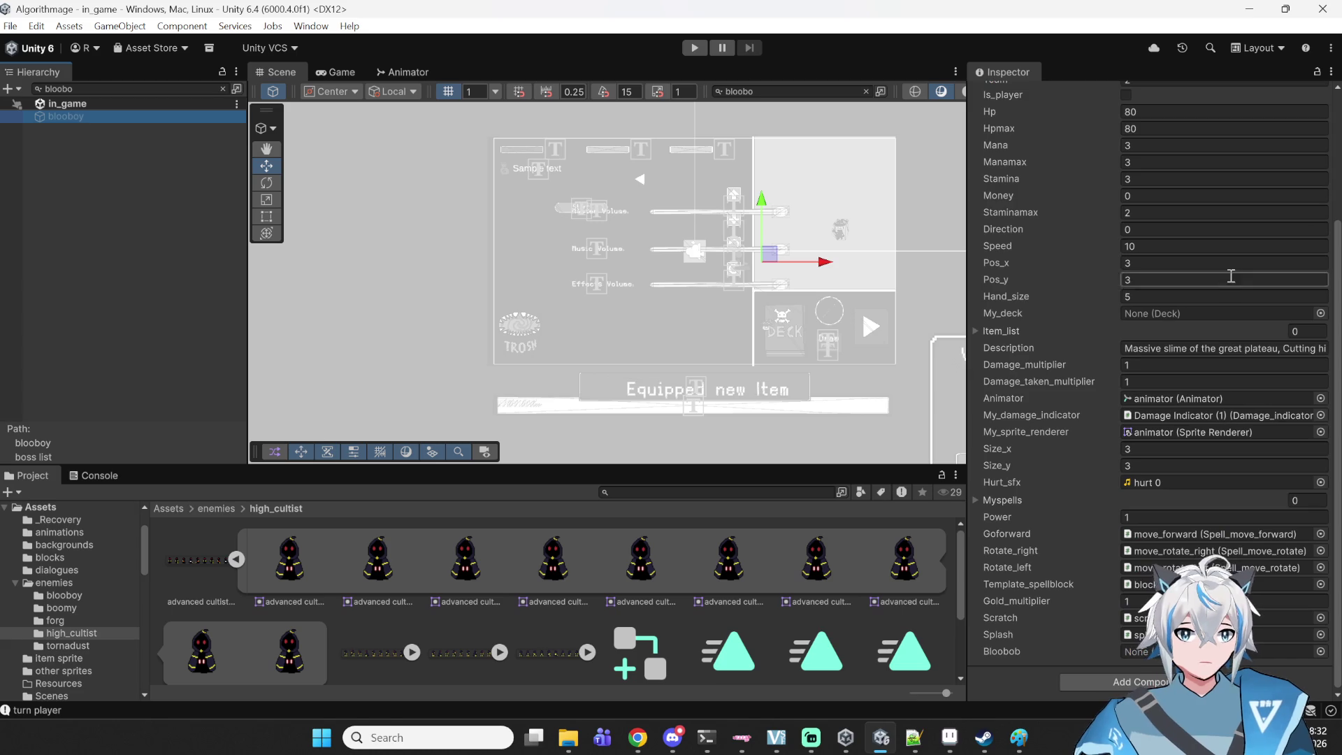
click(1255, 350)
text(.)
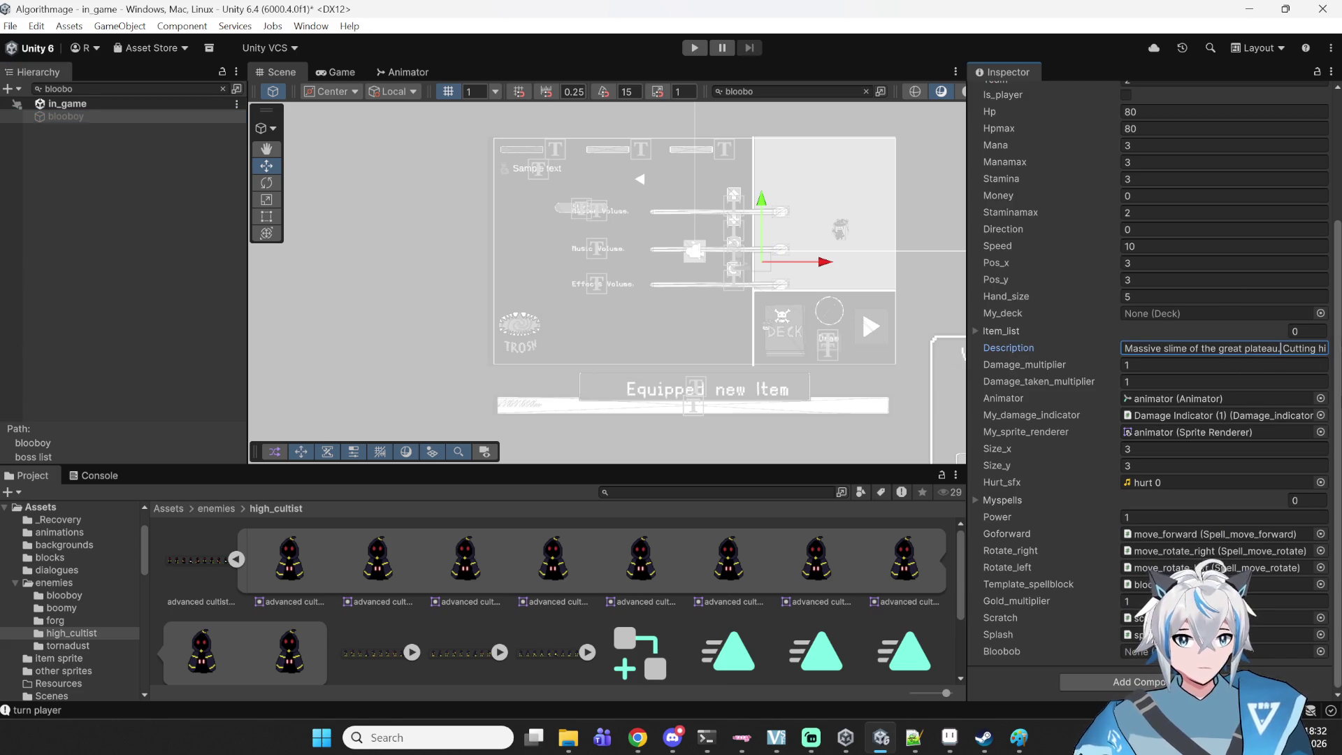
click(371, 282)
click(100, 88)
key(BackSpace)
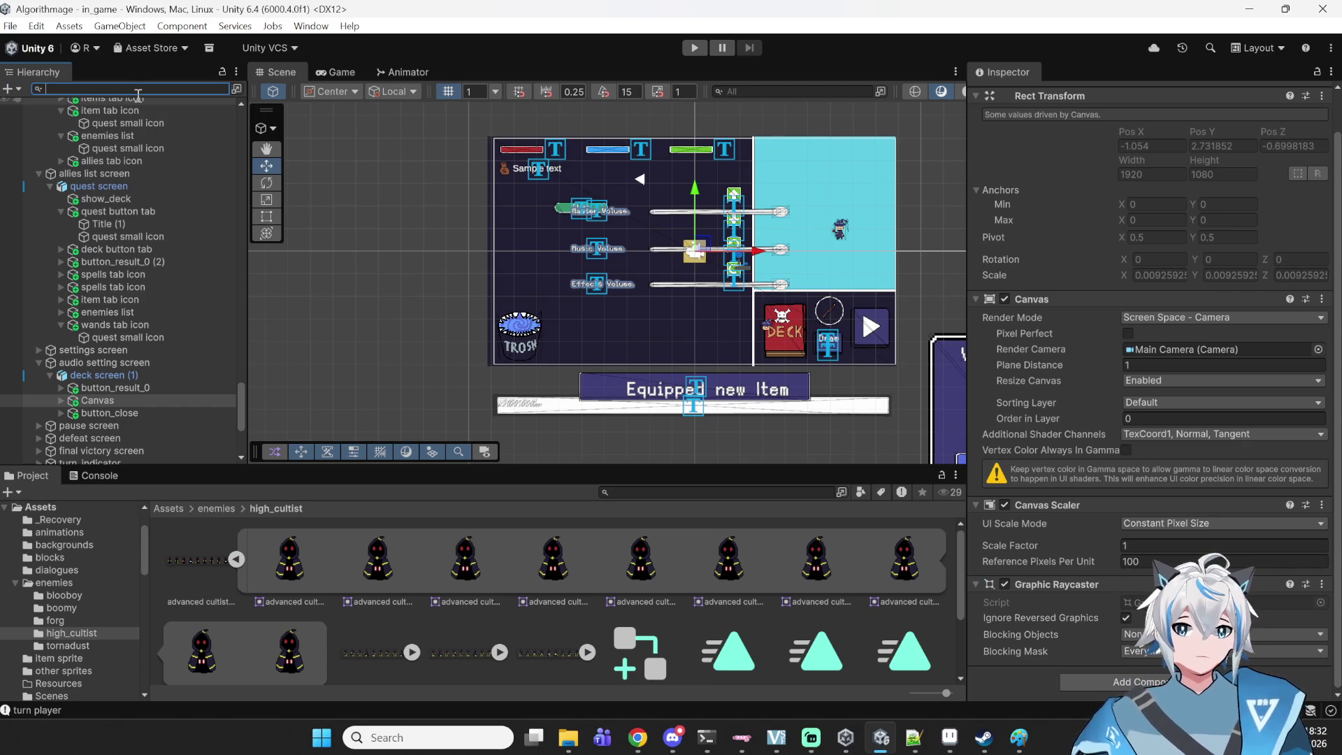
- Open a new Chrome tab and go to the Twitch home page
click(643, 733)
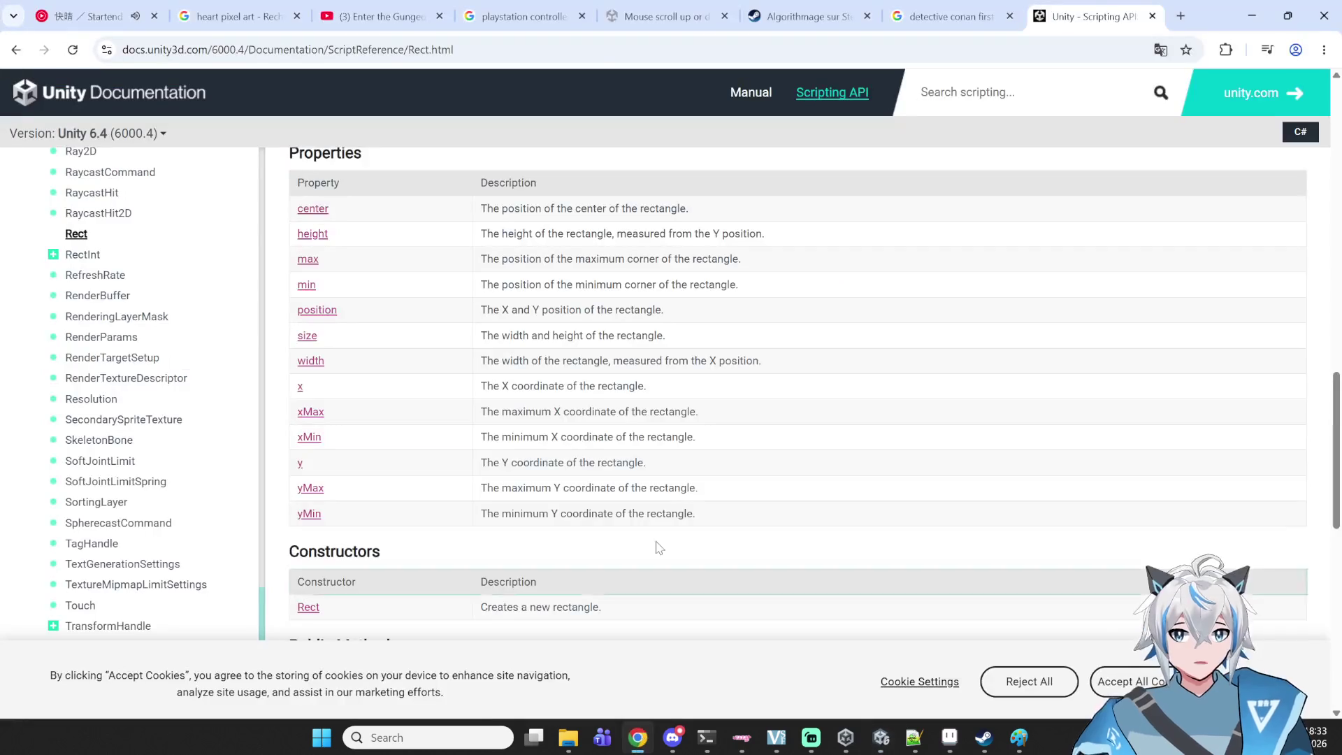
click(1181, 15)
click(811, 428)
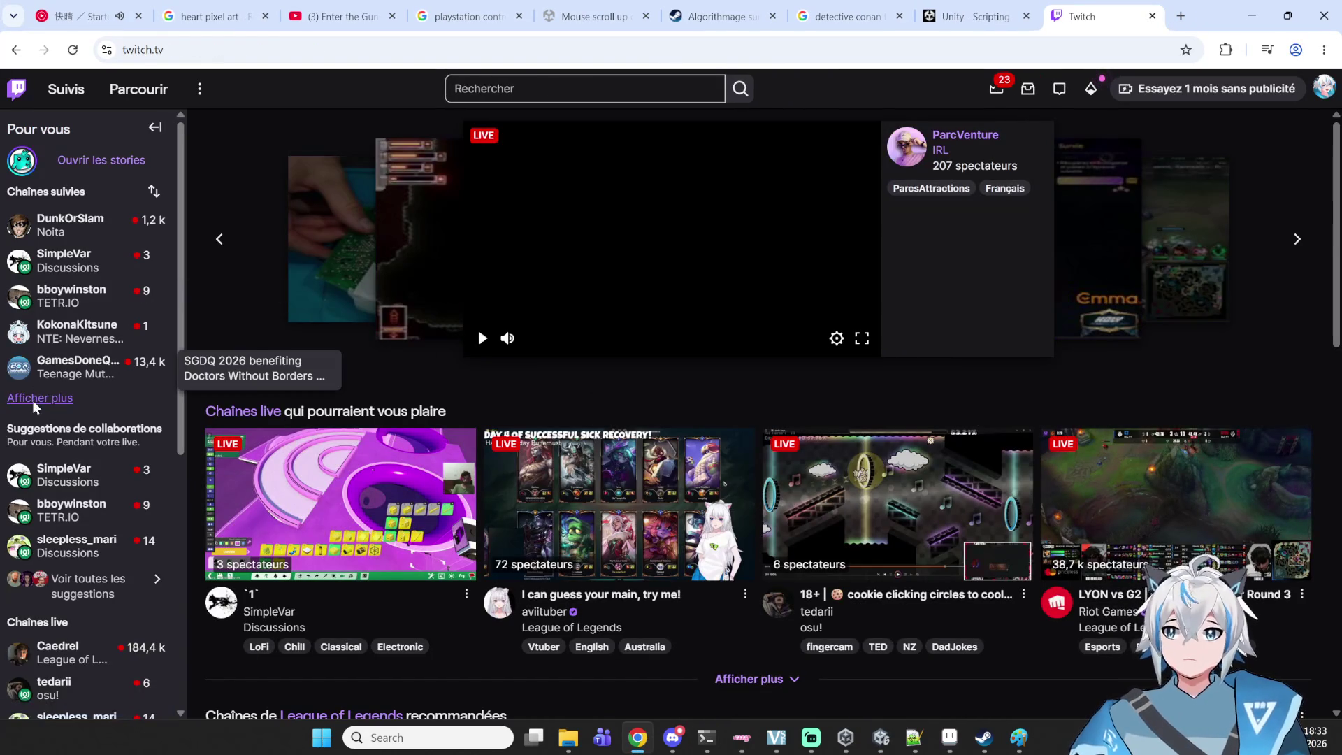
- Expand the followed channels, then search and open the Software and Game Development category
click(35, 399)
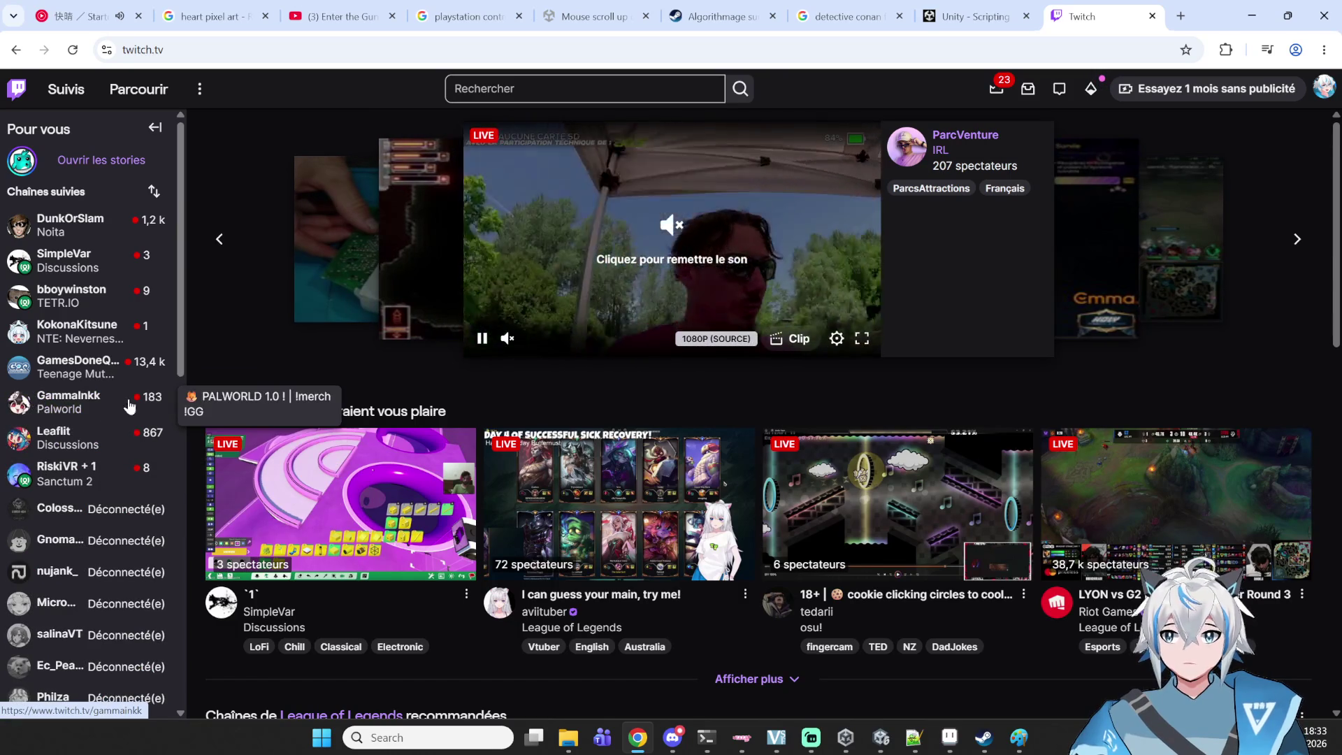
click(604, 84)
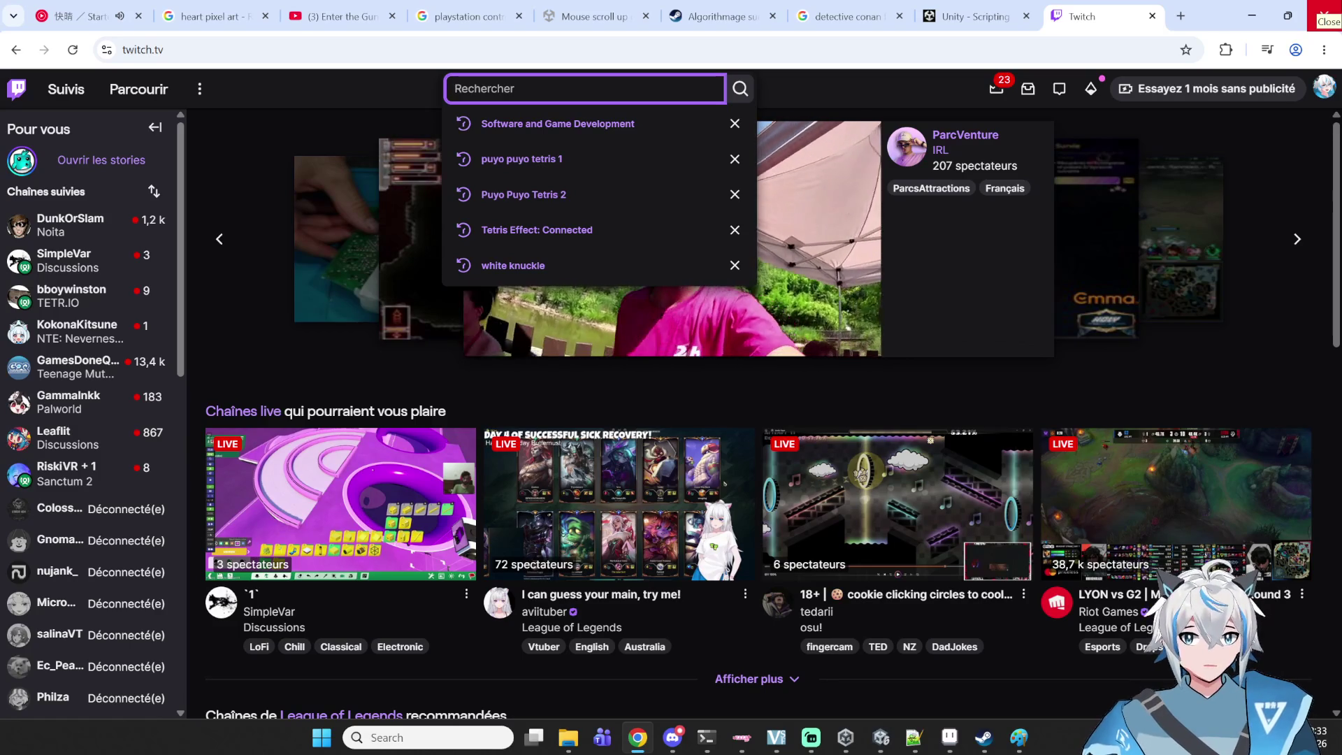
click(551, 125)
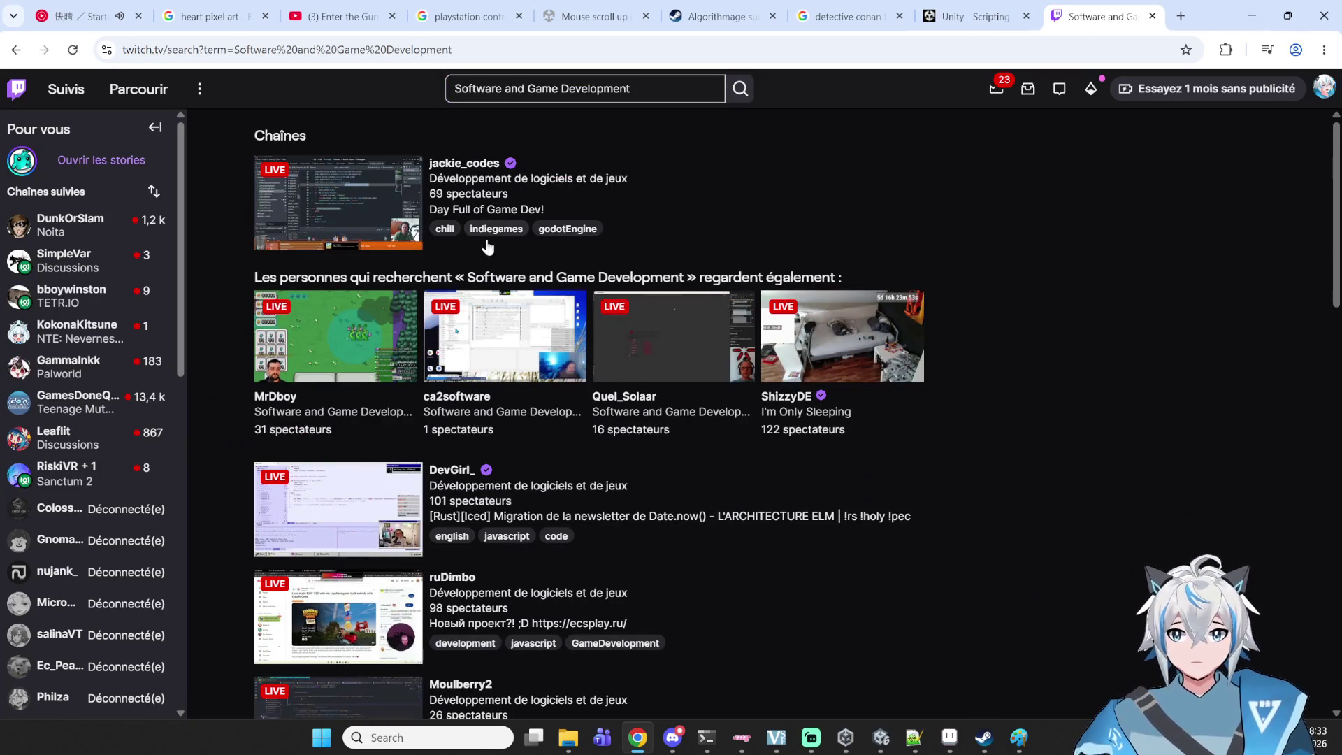
scroll(488, 247, down, 8)
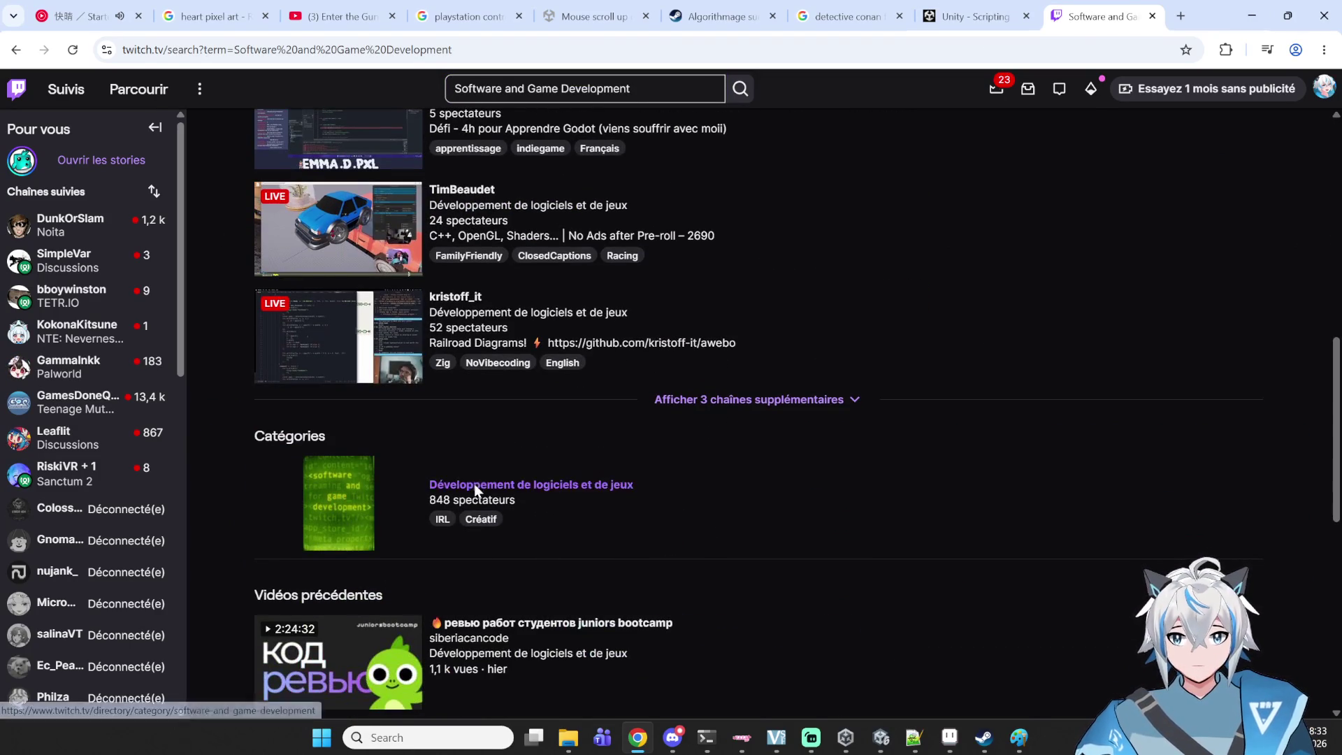
click(475, 487)
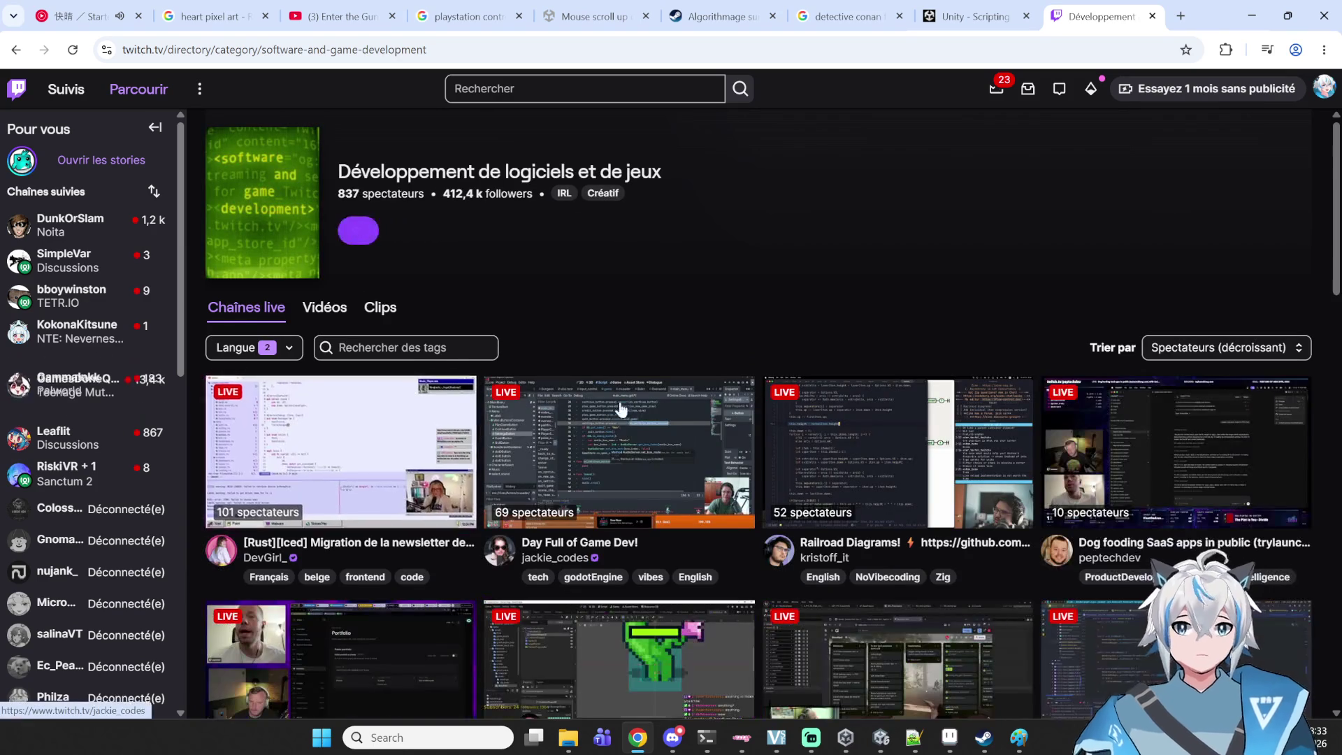
- Browse the category's live channels and open the Devlog #5 Unity stream
scroll(633, 377, down, 8)
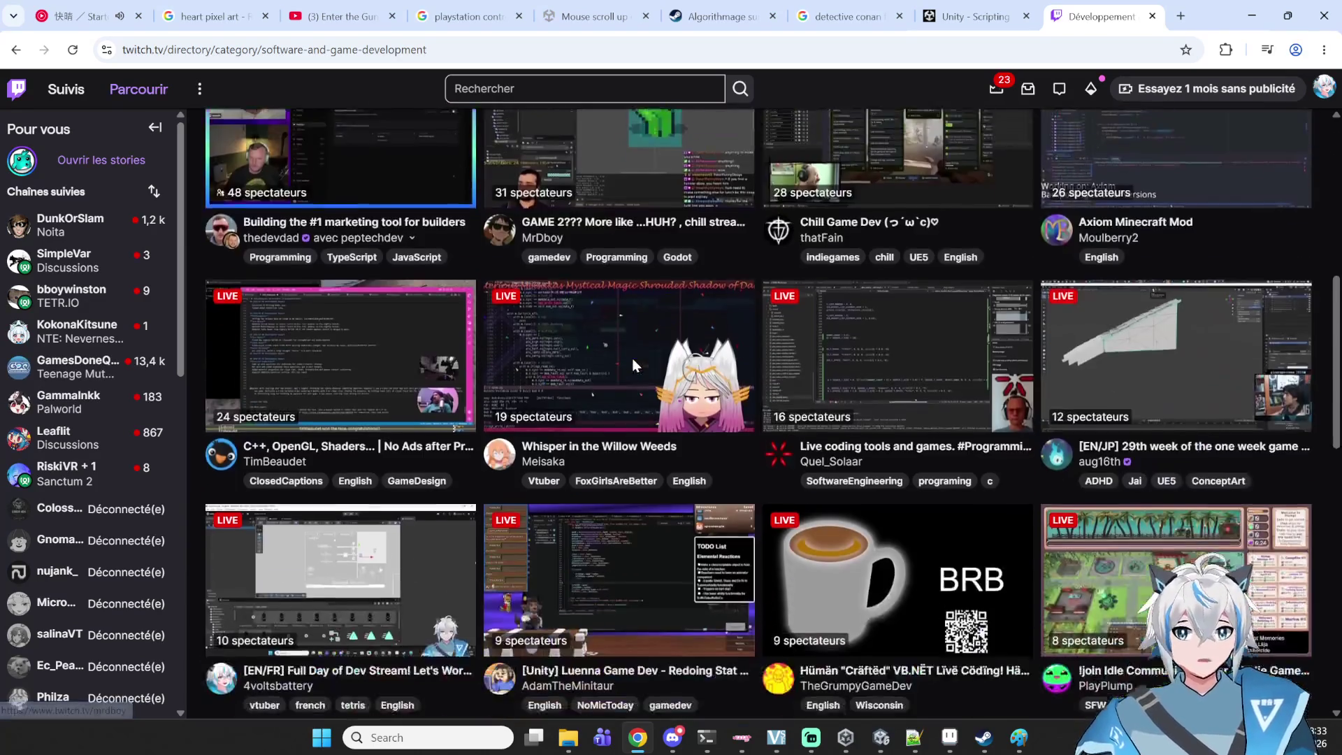
scroll(632, 358, down, 3)
scroll(626, 362, down, 1)
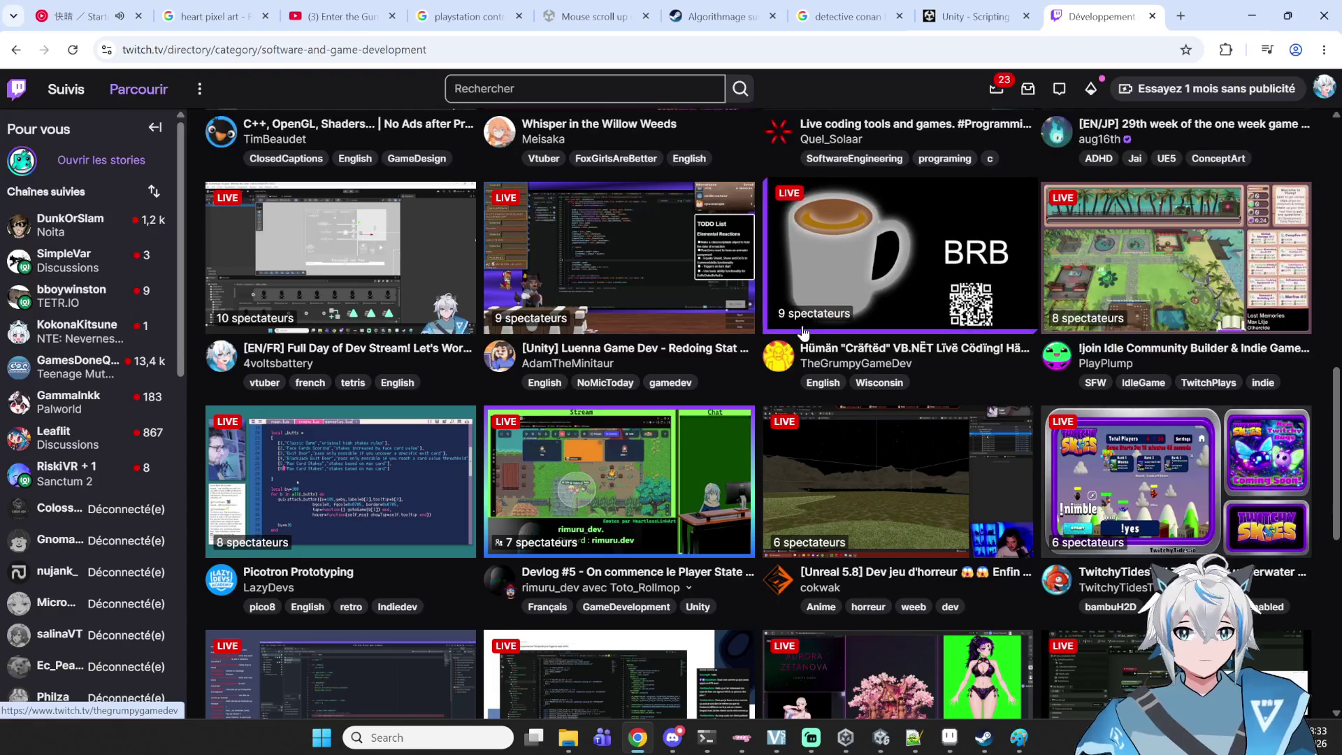
scroll(827, 327, down, 3)
scroll(615, 270, up, 1)
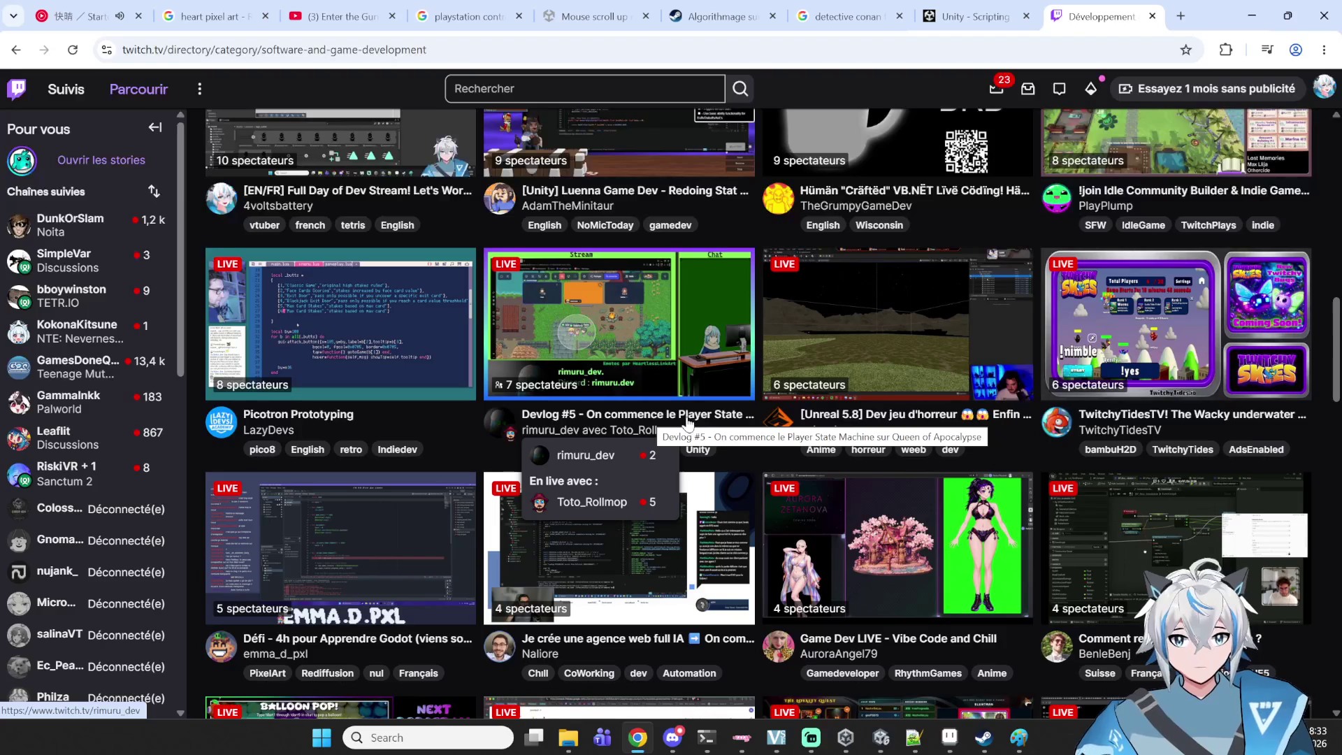
scroll(664, 405, up, 4)
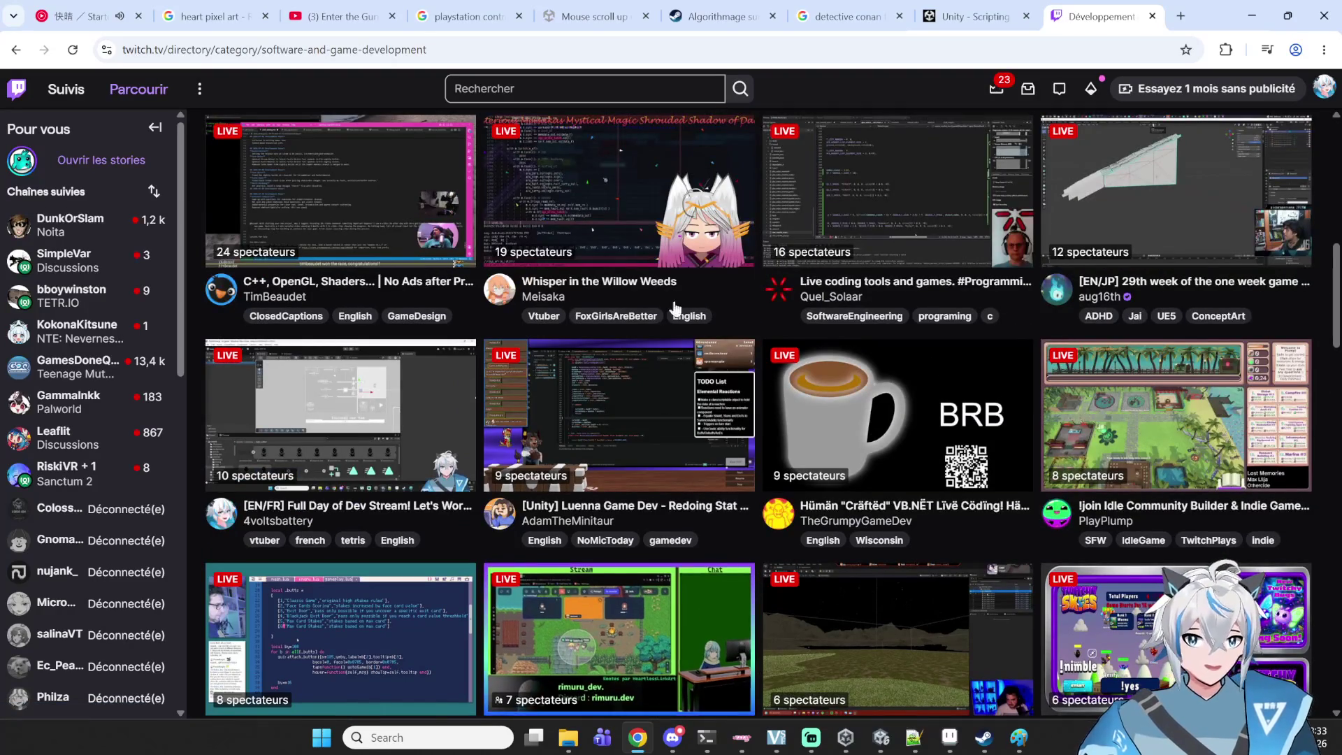
scroll(633, 314, up, 1)
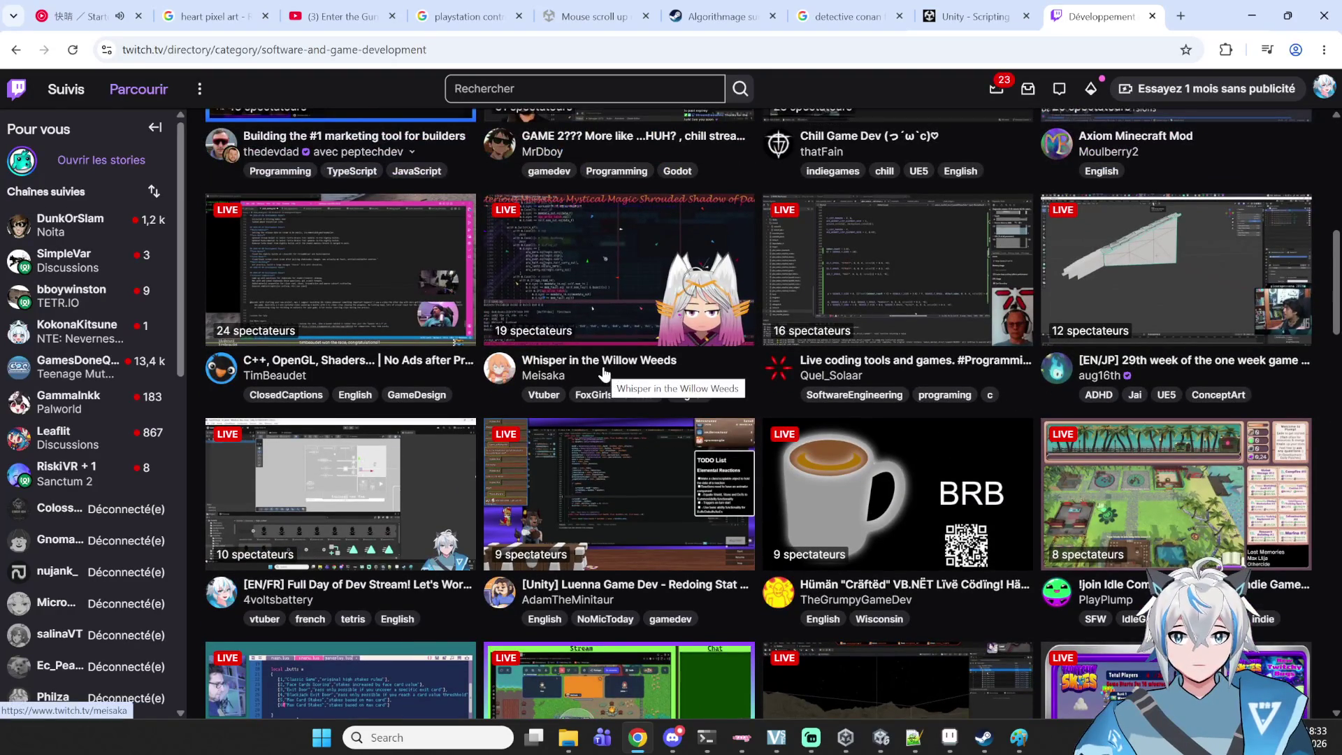
scroll(602, 372, up, 4)
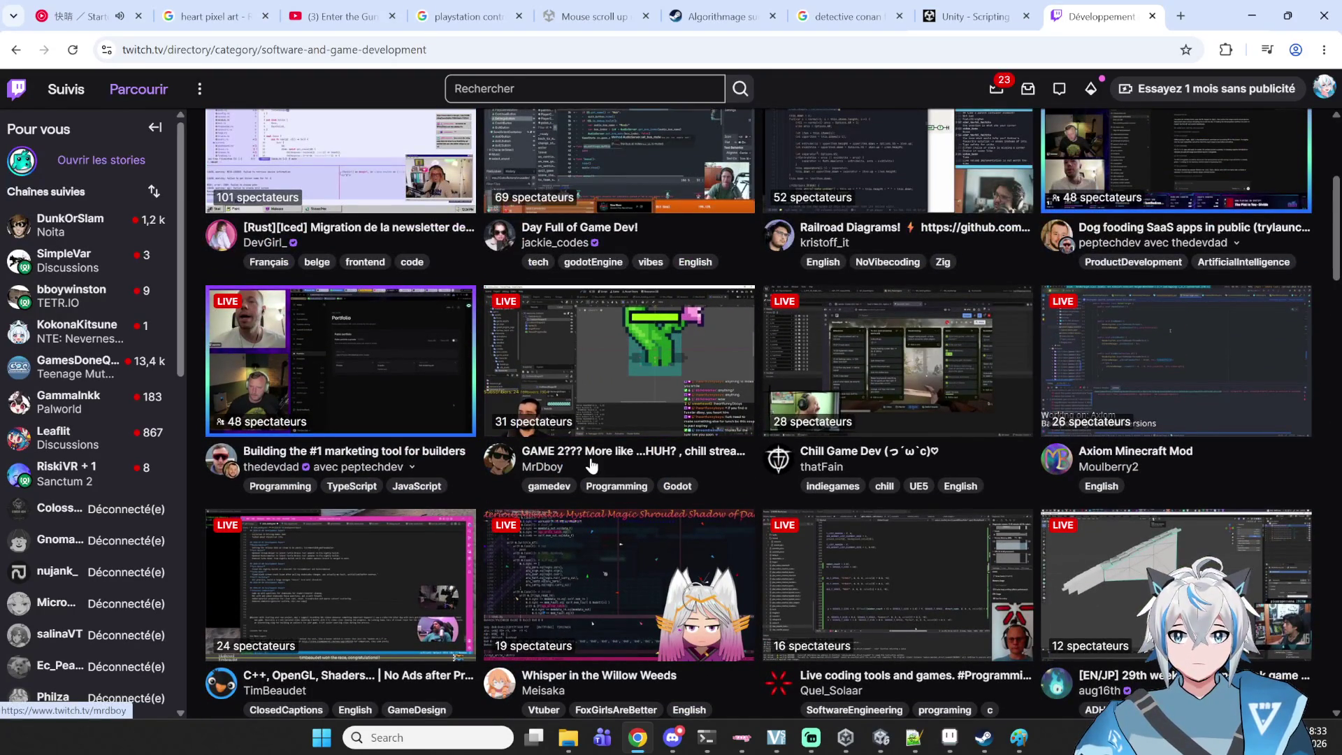
scroll(419, 430, down, 3)
scroll(253, 403, down, 4)
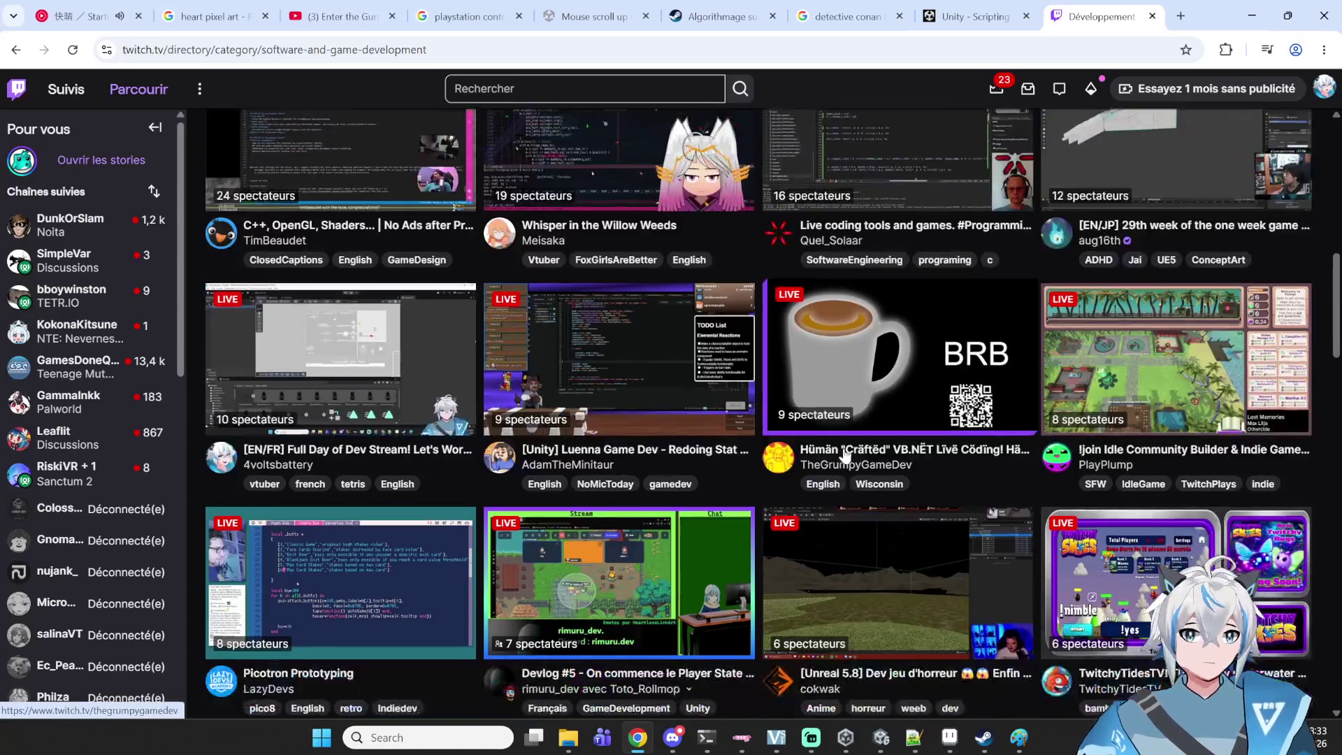
scroll(852, 432, up, 3)
scroll(803, 430, down, 4)
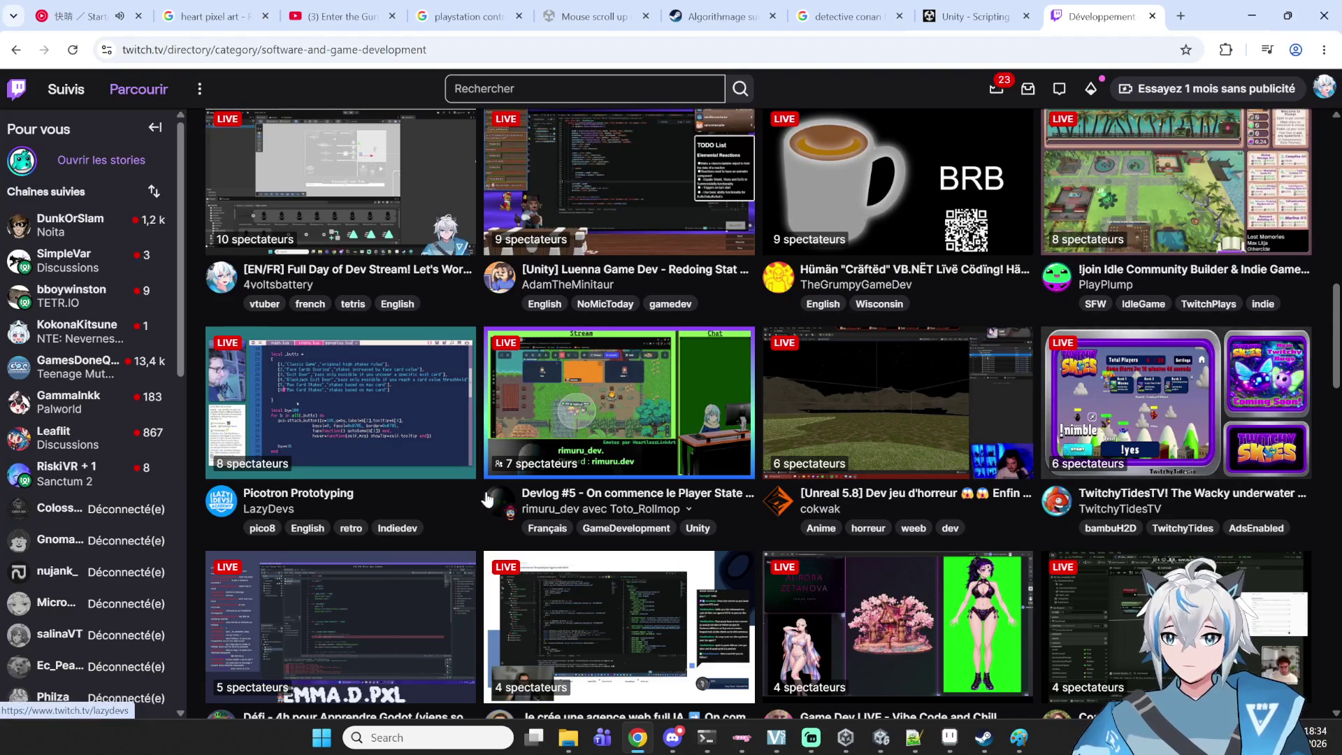
click(662, 495)
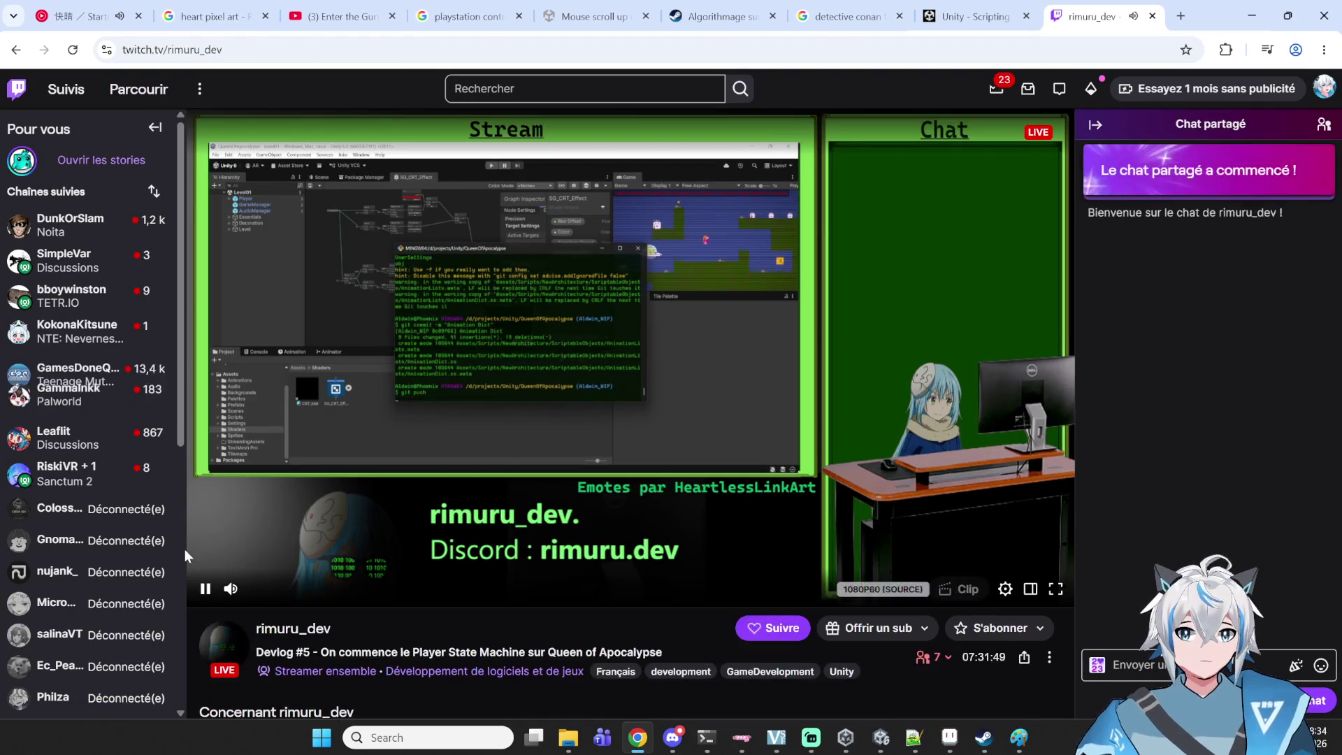
- Pause the stream and return to the category channel list
click(208, 591)
key(alt+Left)
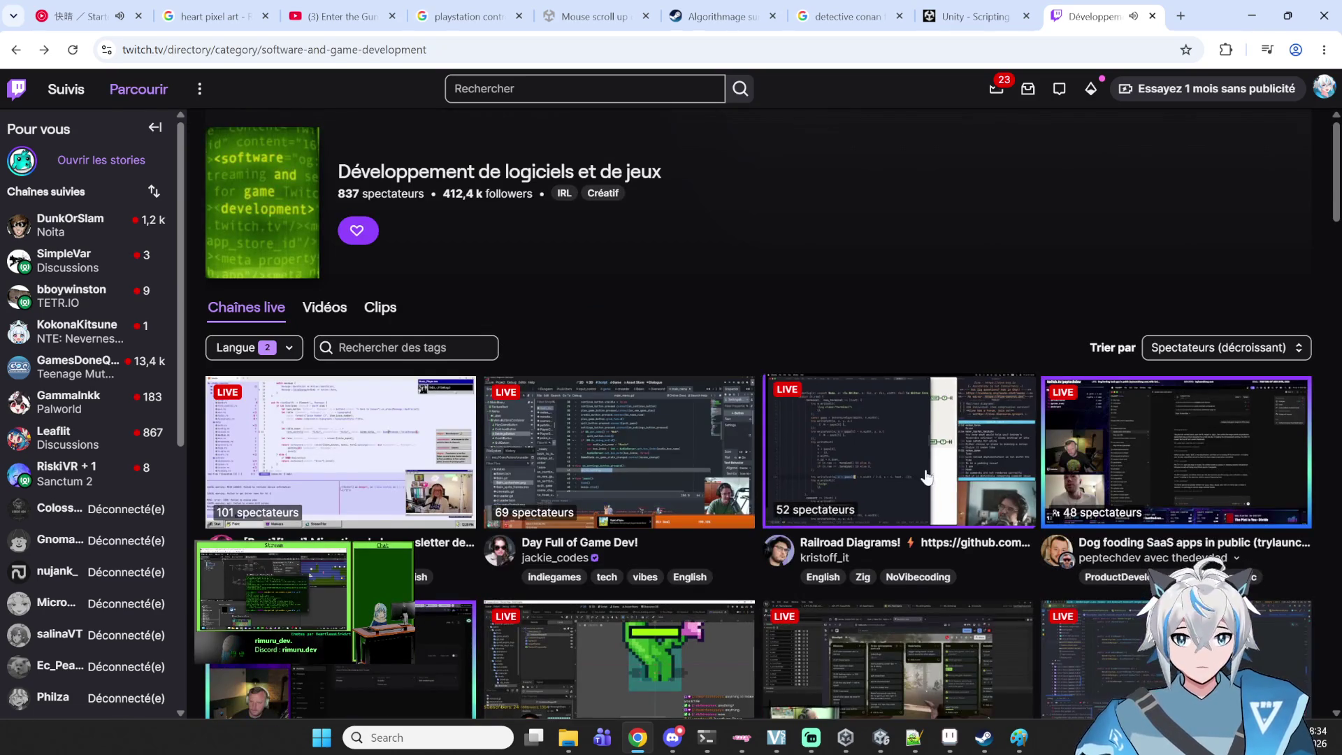
scroll(883, 409, down, 2)
scroll(606, 397, down, 2)
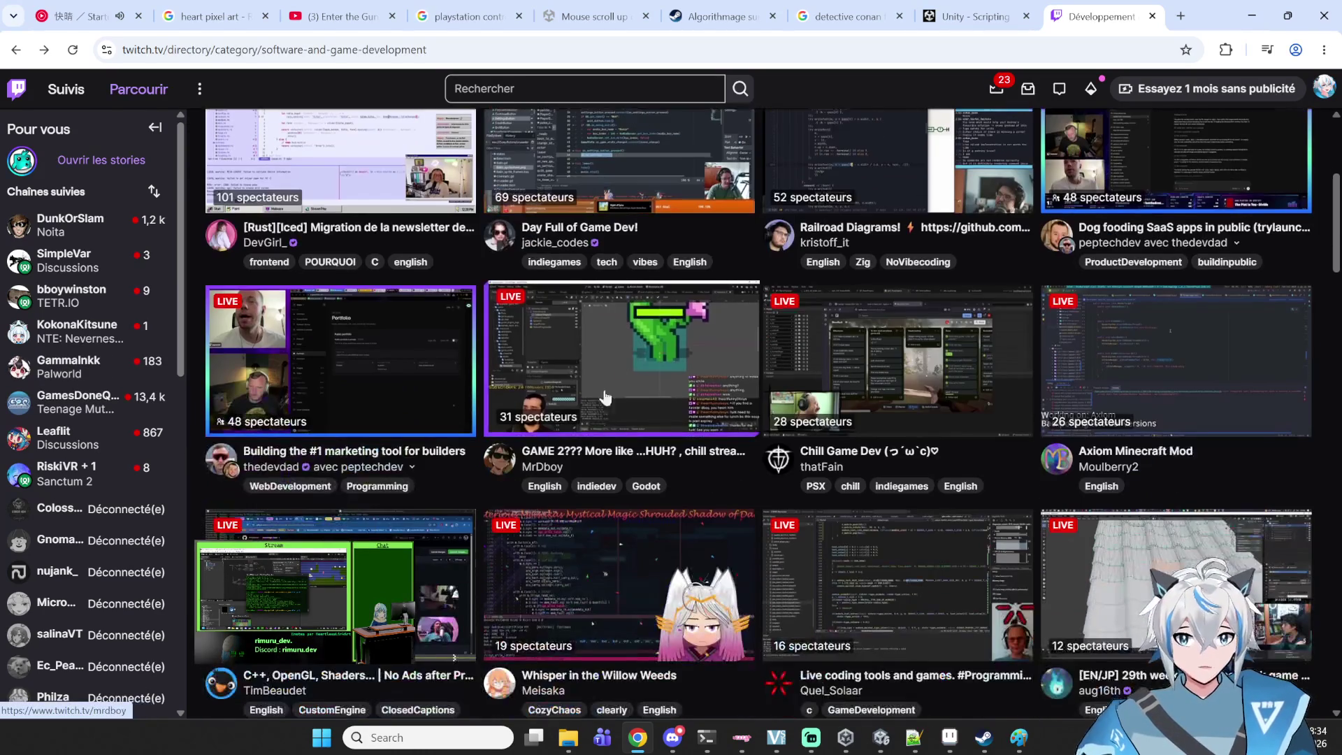